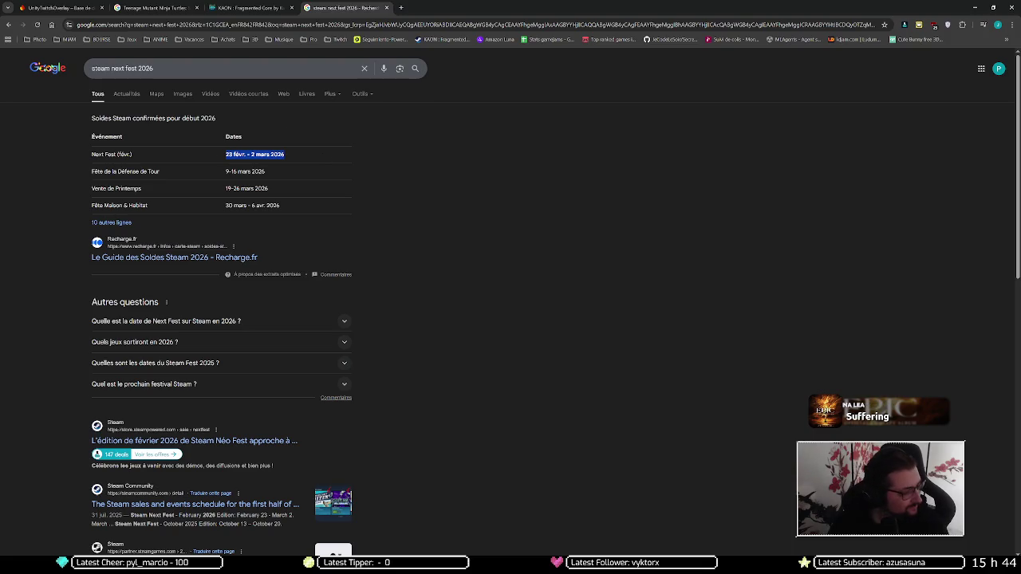
Show the itch.io analytics for KAON : Fragmented Core: 927 views, 36 downloads, 317 browser plays.
key(alt+Tab)
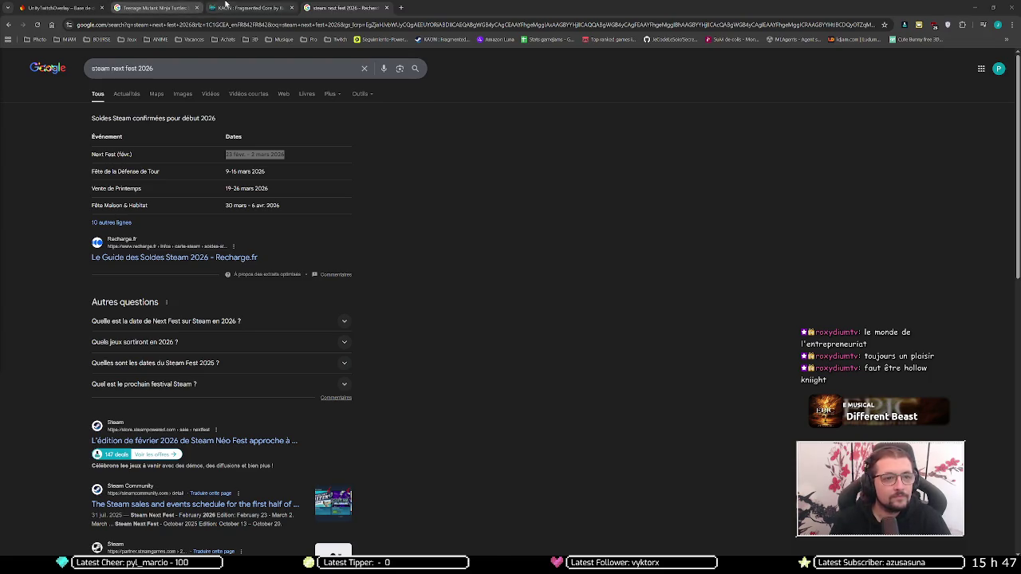
click(250, 8)
click(361, 62)
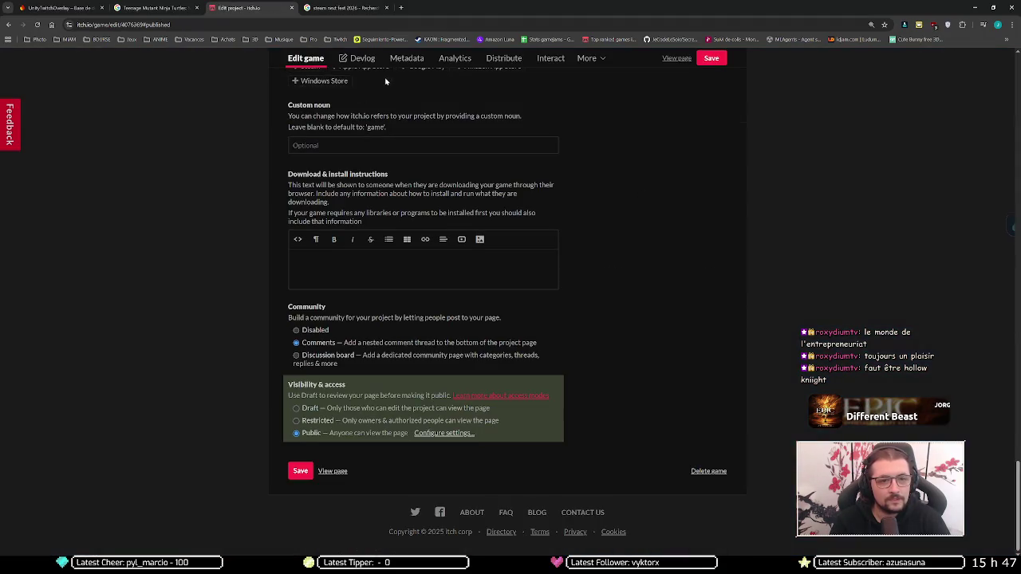
click(452, 58)
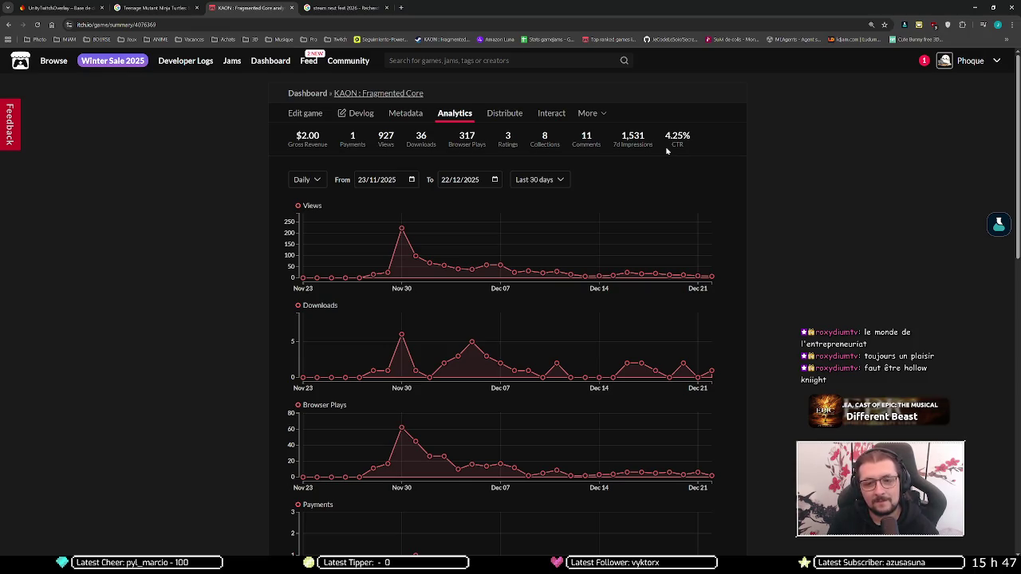
mouse_move(677, 143)
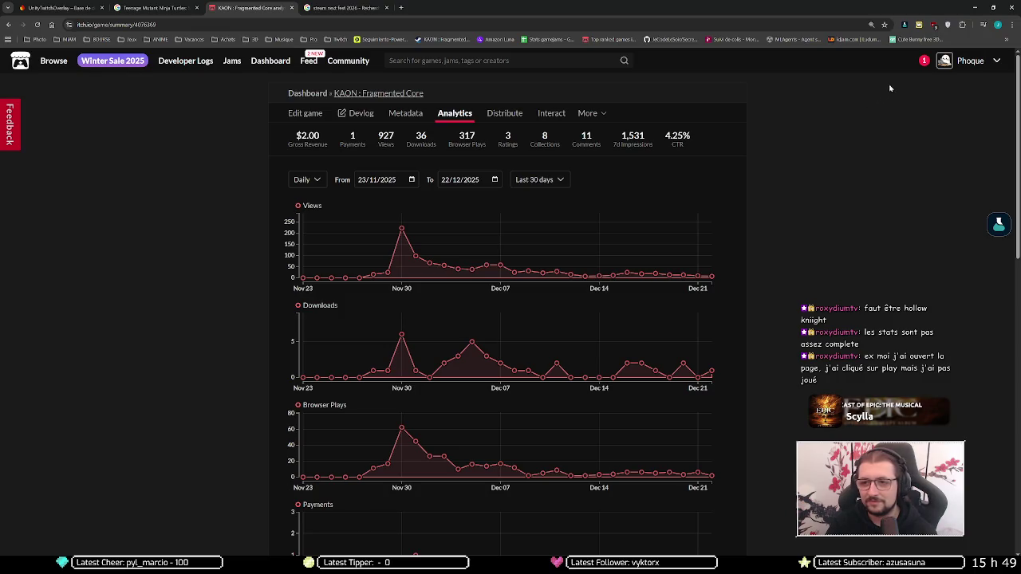
click(922, 63)
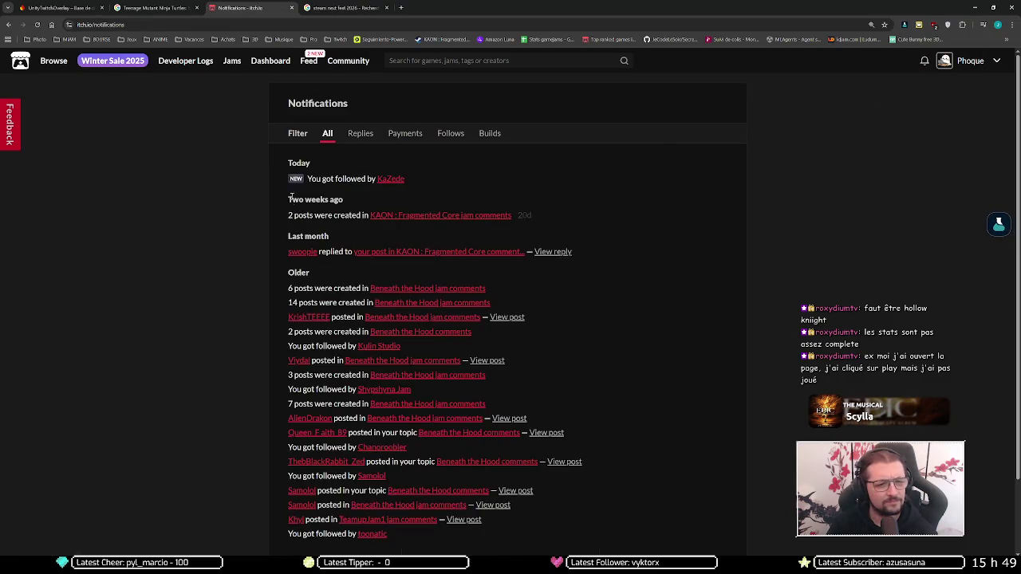
Open the new follower's itch.io profile, which lists games like Space Dog - Hot Dog.
click(391, 179)
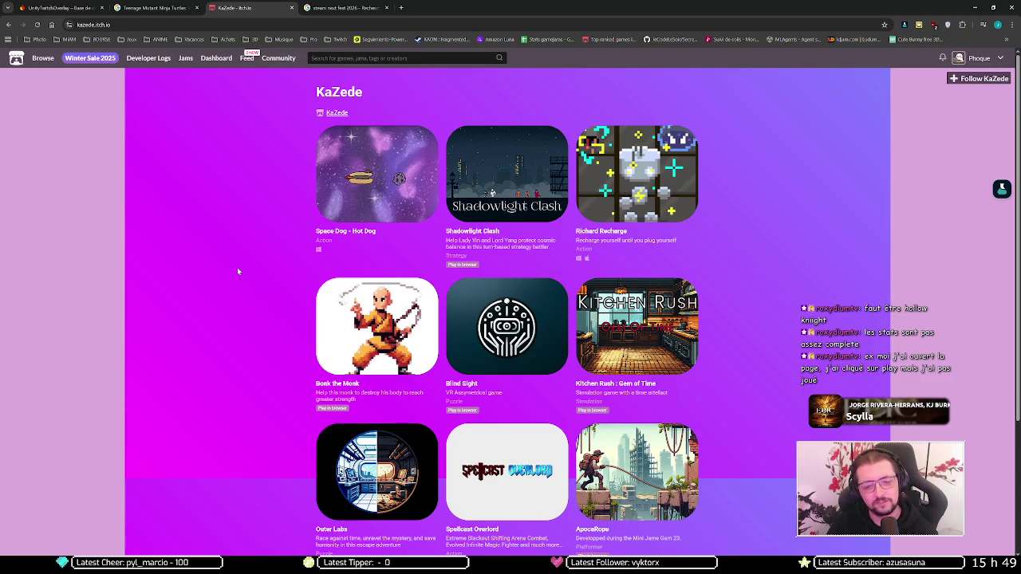
scroll(237, 272, down, 1)
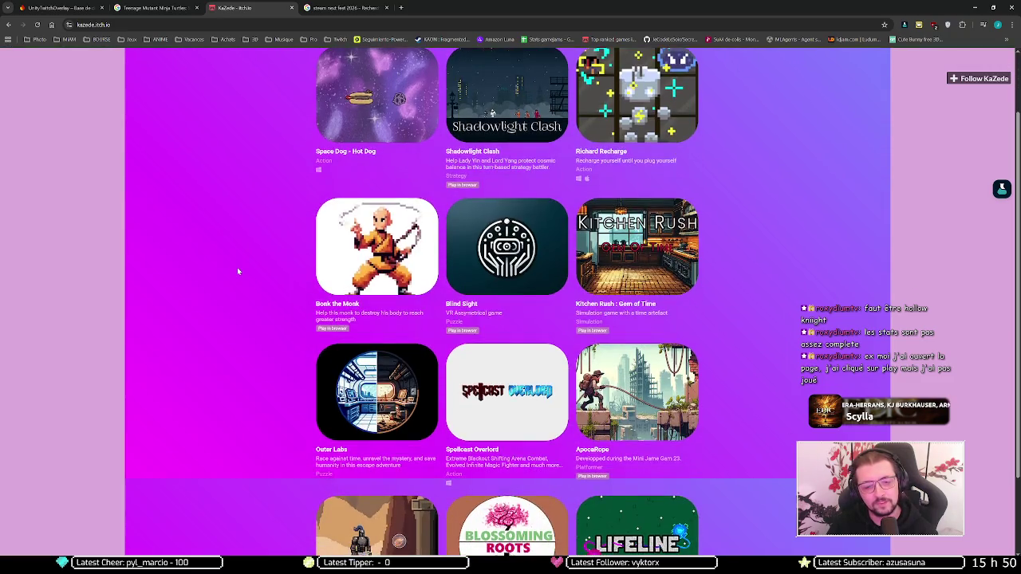
scroll(237, 272, down, 1)
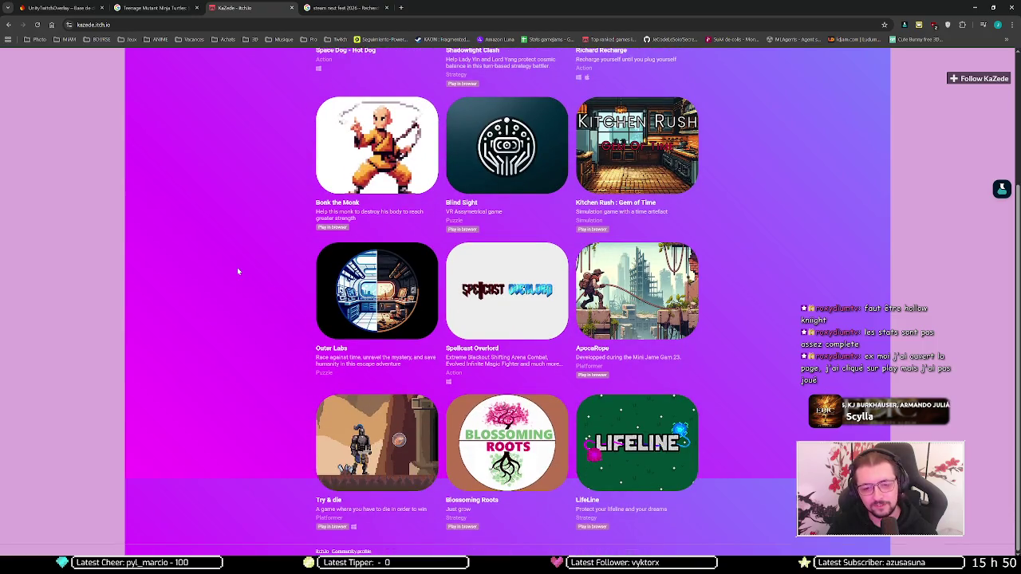
scroll(237, 271, up, 1)
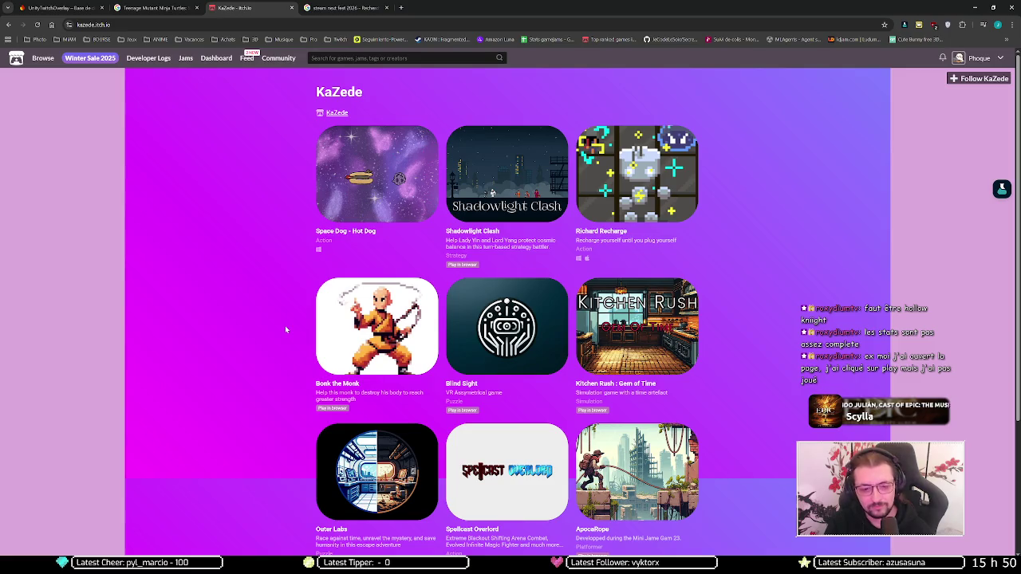
scroll(285, 329, down, 2)
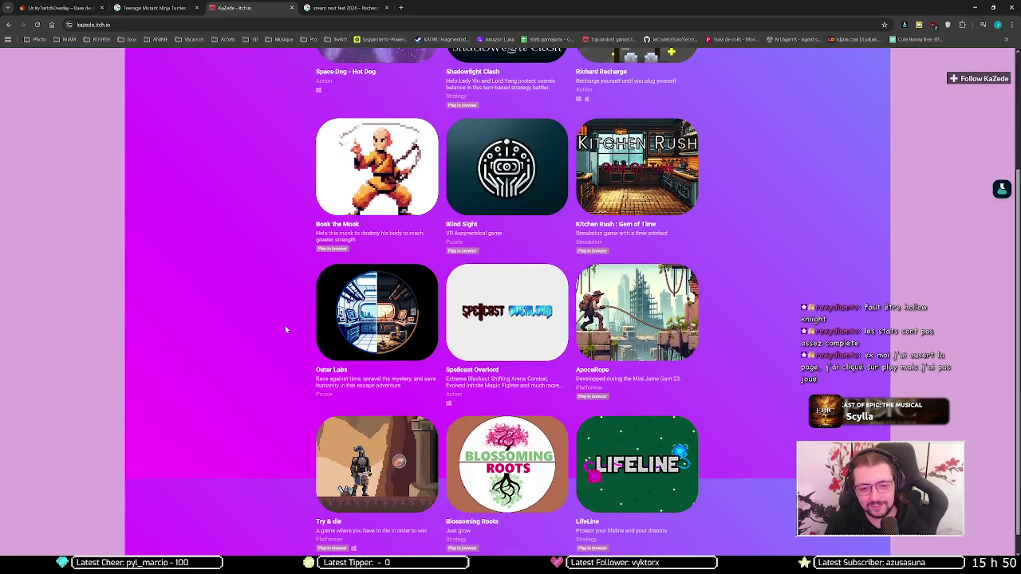
scroll(285, 329, up, 2)
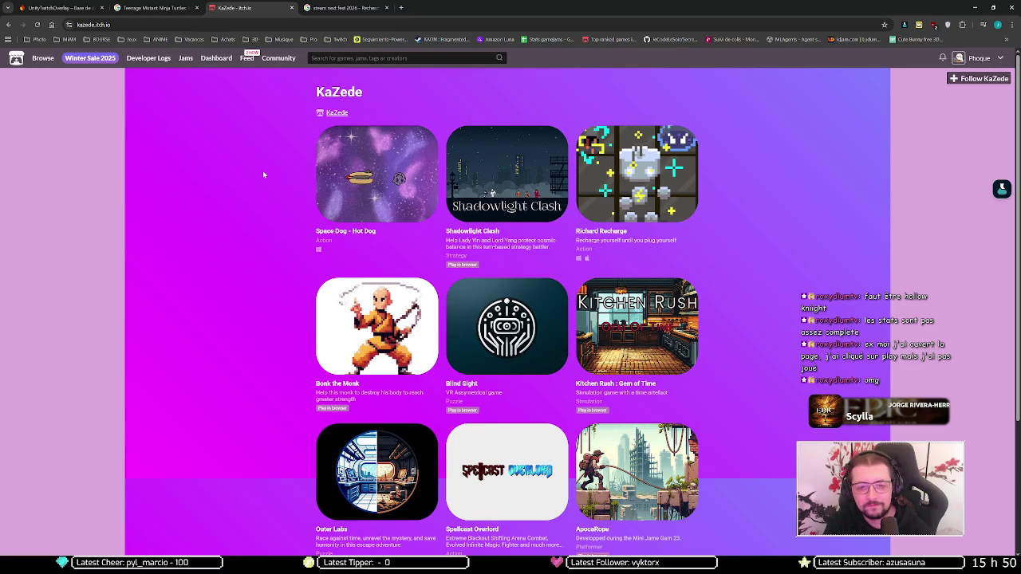
Go from itch.io notifications to My feed, which lists releases like Valkyrie Protocol [Prototype].
key(alt+Left)
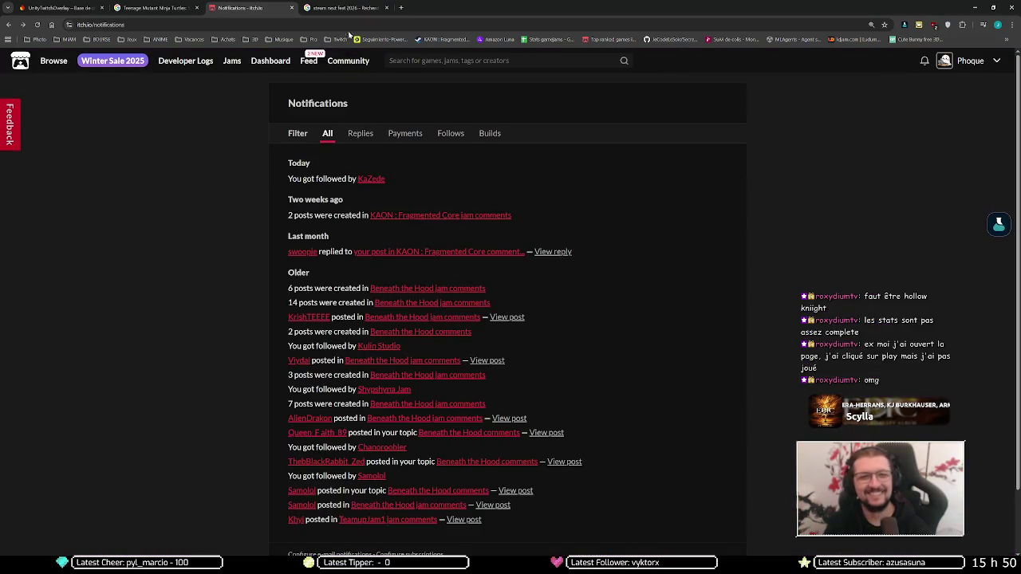
click(343, 8)
click(263, 9)
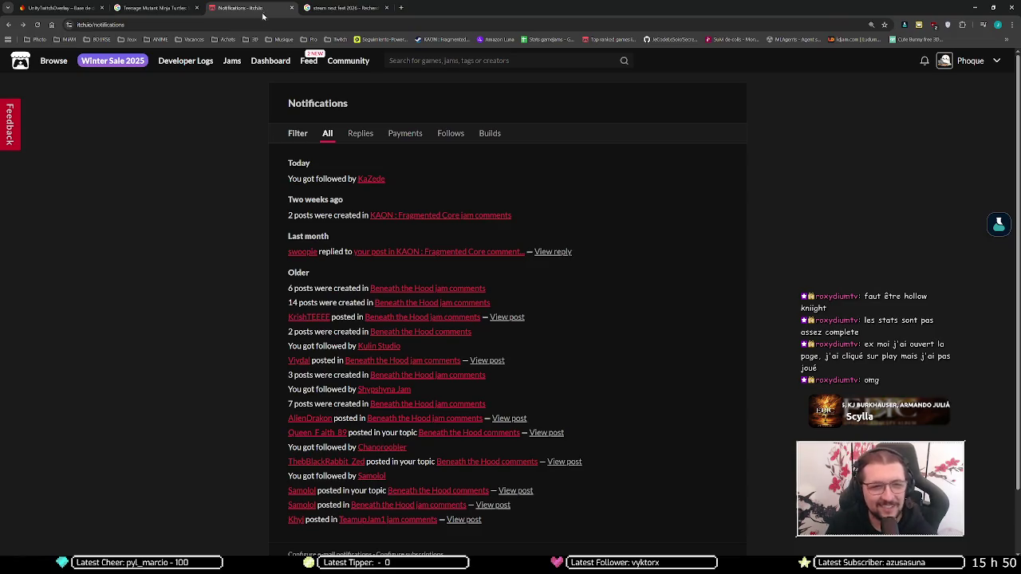
click(305, 69)
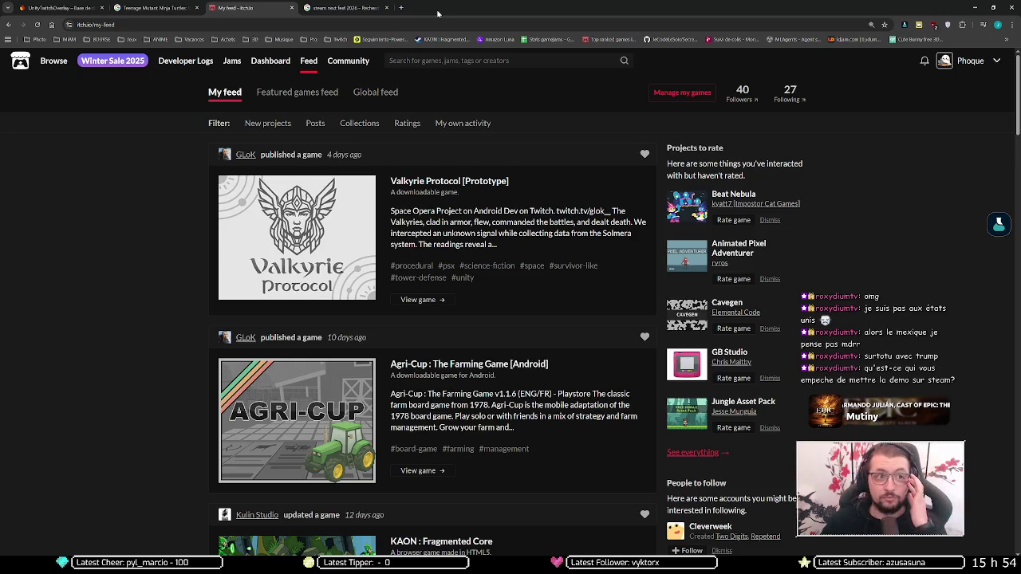
Open the wishlisted KAON: Fragmented Core Steam page and scroll its description back to the trailer.
click(439, 38)
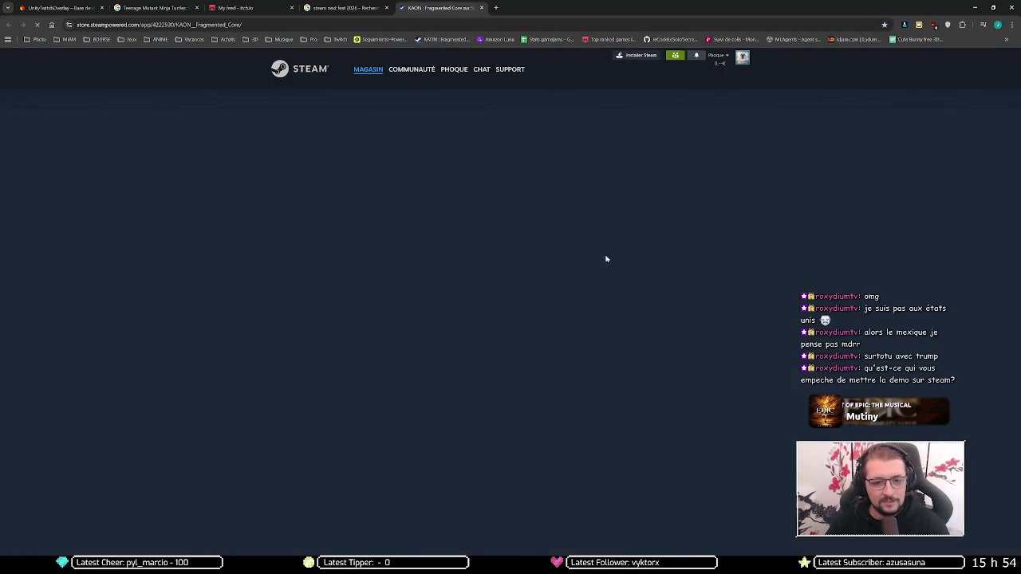
scroll(371, 285, down, 5)
scroll(455, 272, up, 2)
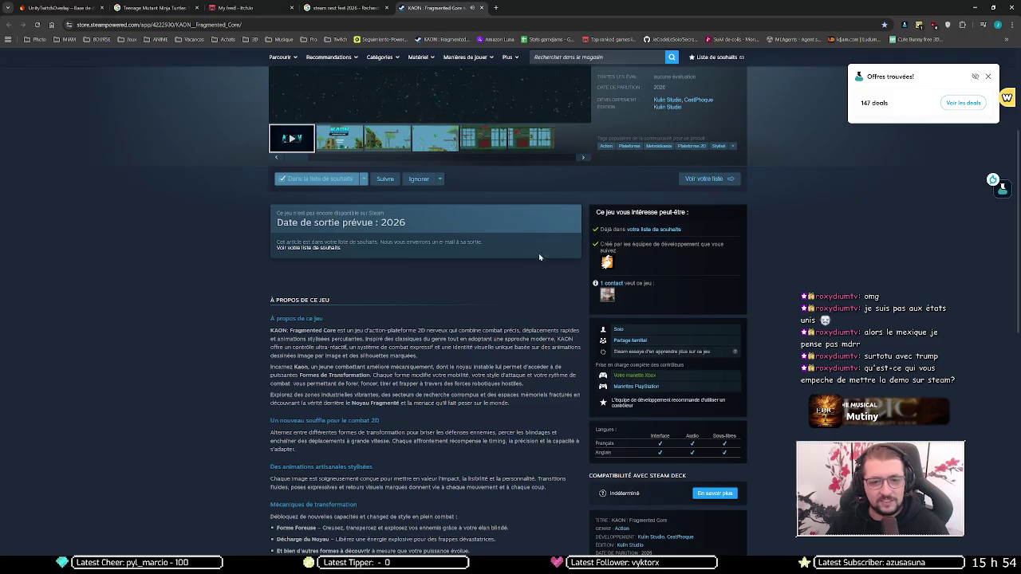
scroll(406, 186, up, 2)
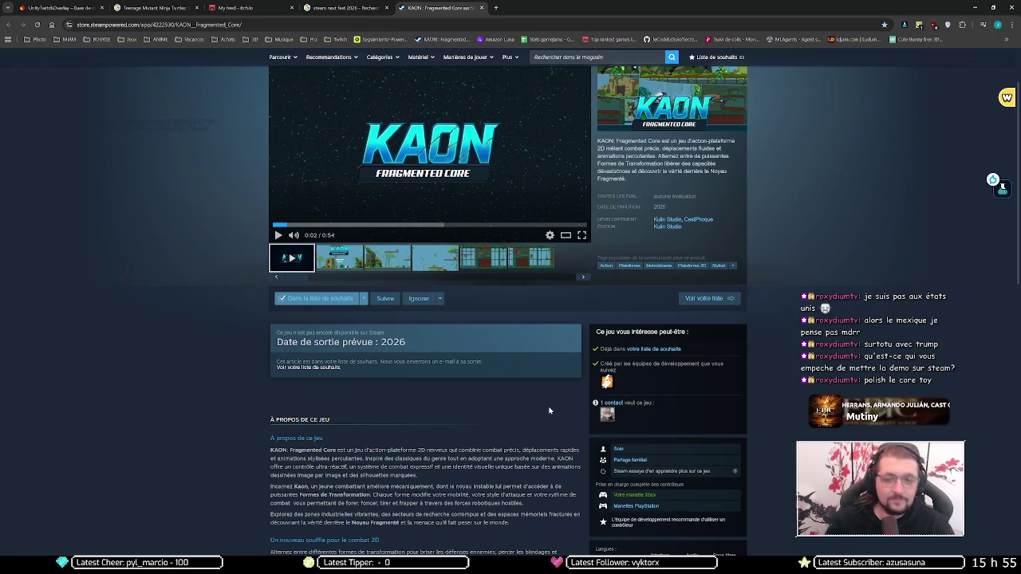
Move through the open browser tabs back to the Firestore loyalty-card database.
click(318, 5)
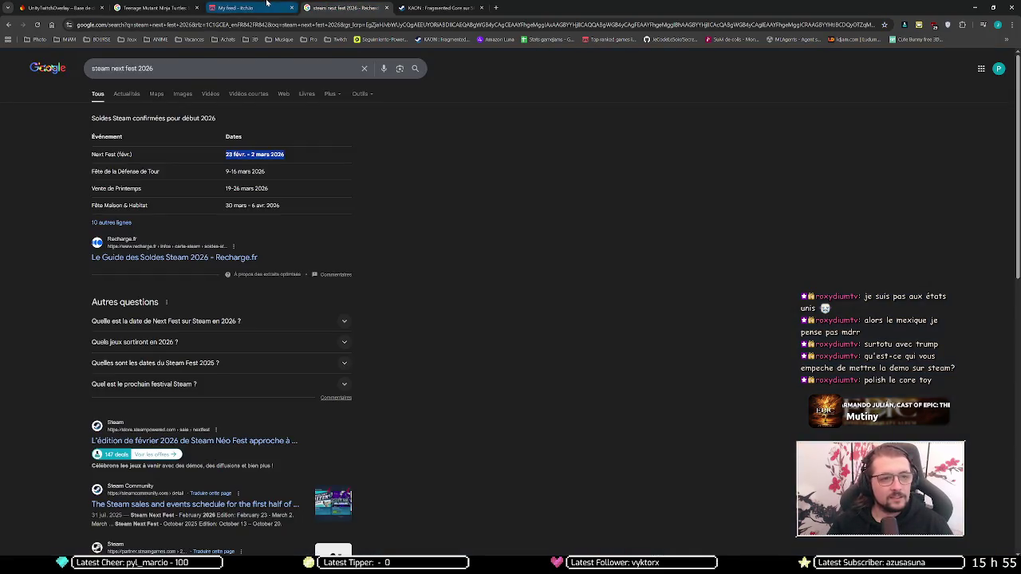
click(239, 8)
click(162, 5)
click(60, 7)
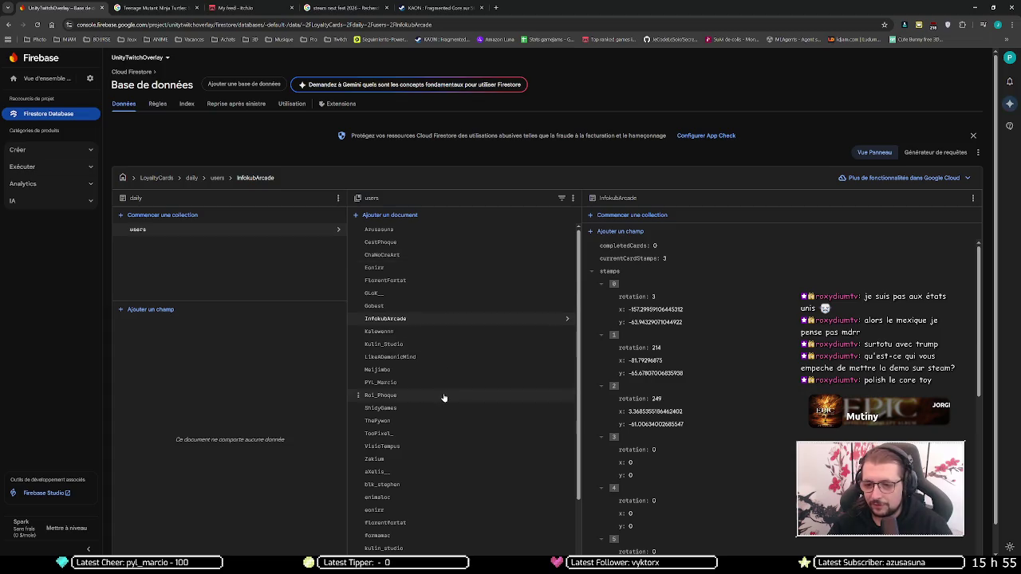
Check another viewer's daily card (7 stamps, totalStamps 7), then go back to the root collections.
scroll(437, 399, down, 1)
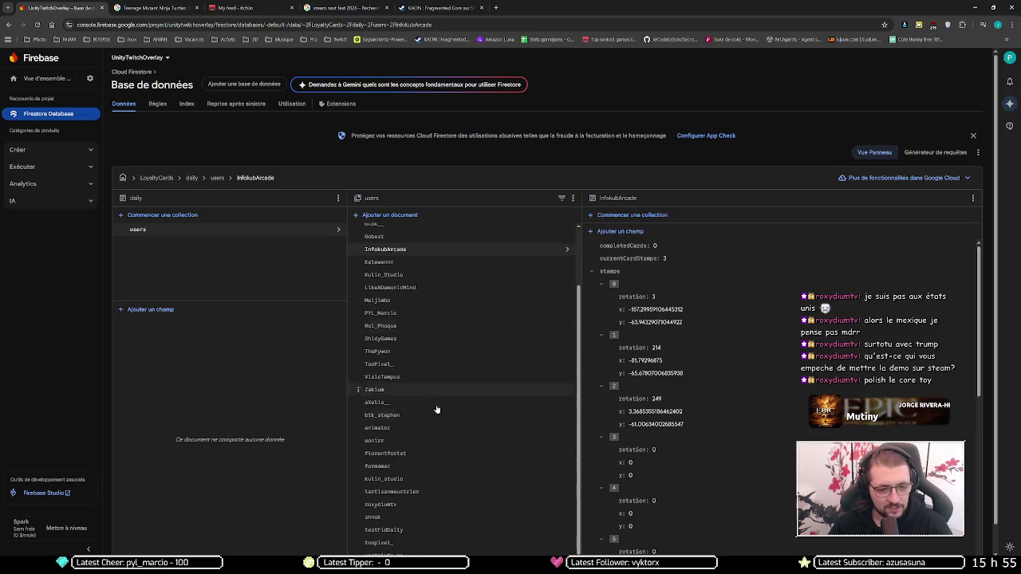
click(419, 505)
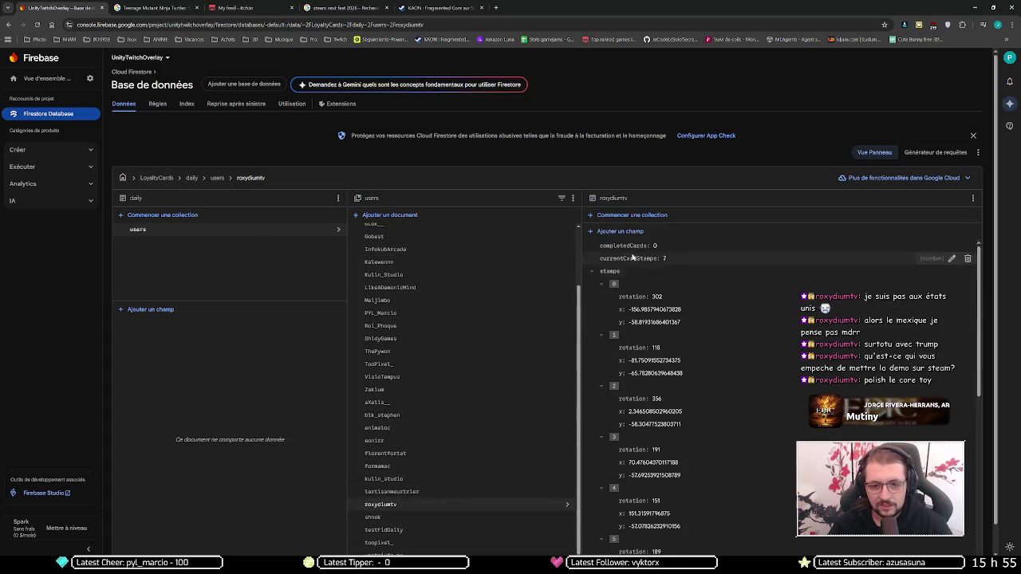
click(591, 273)
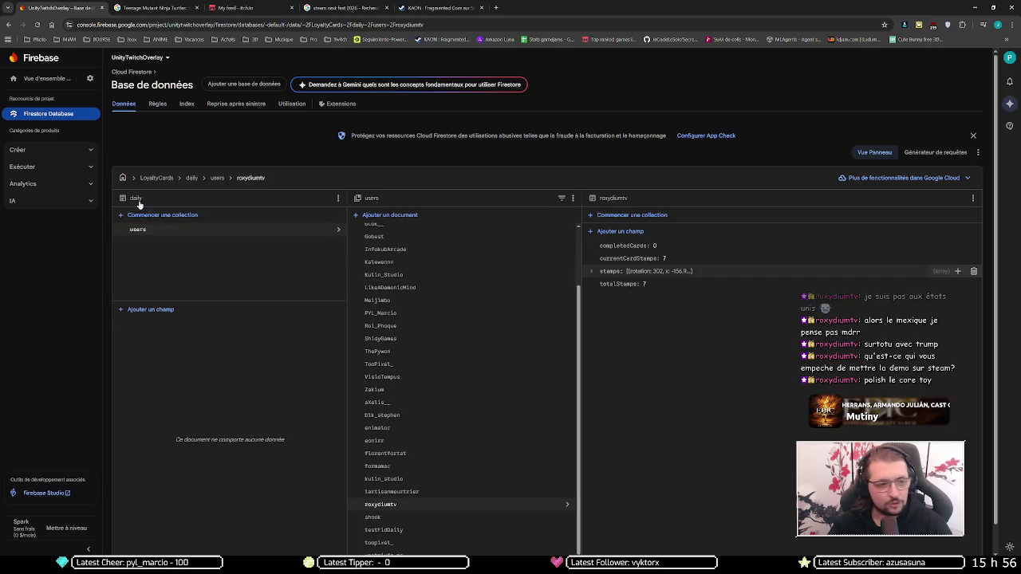
click(174, 177)
Open a viewer's Stats document 123456 under Users, with messages 39 and vip 0.
click(153, 242)
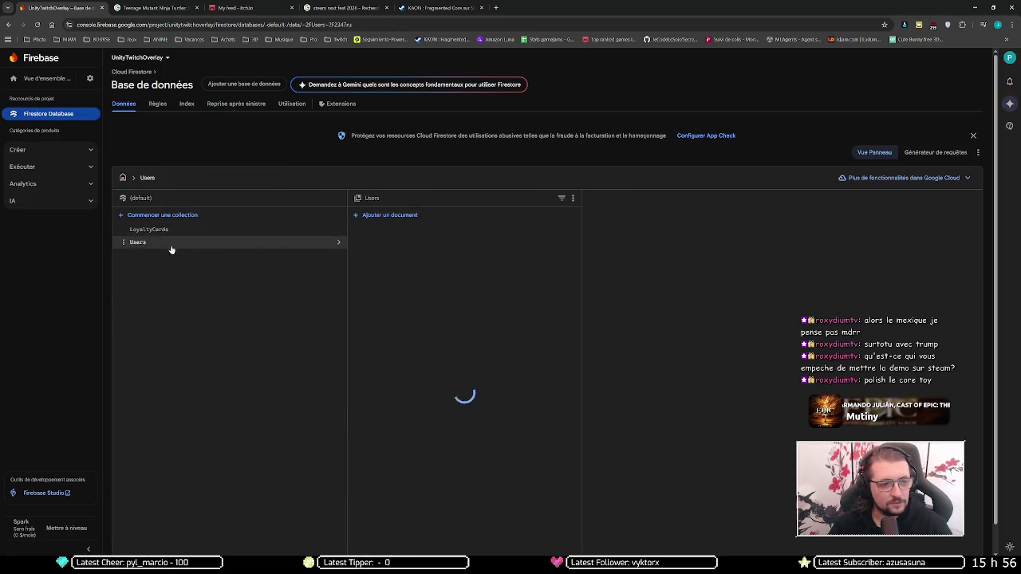
scroll(408, 334, down, 5)
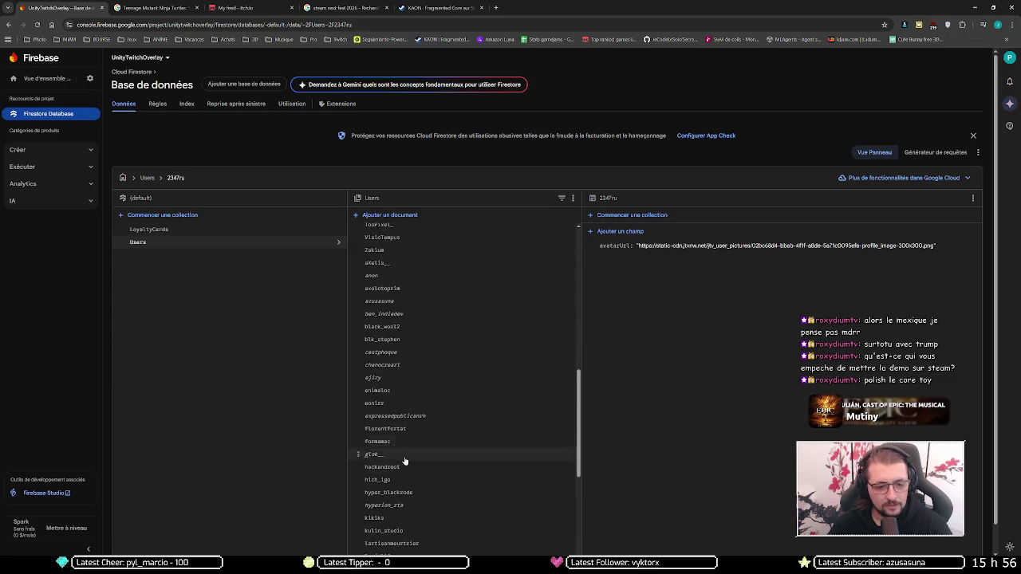
scroll(401, 506, down, 2)
scroll(401, 509, down, 4)
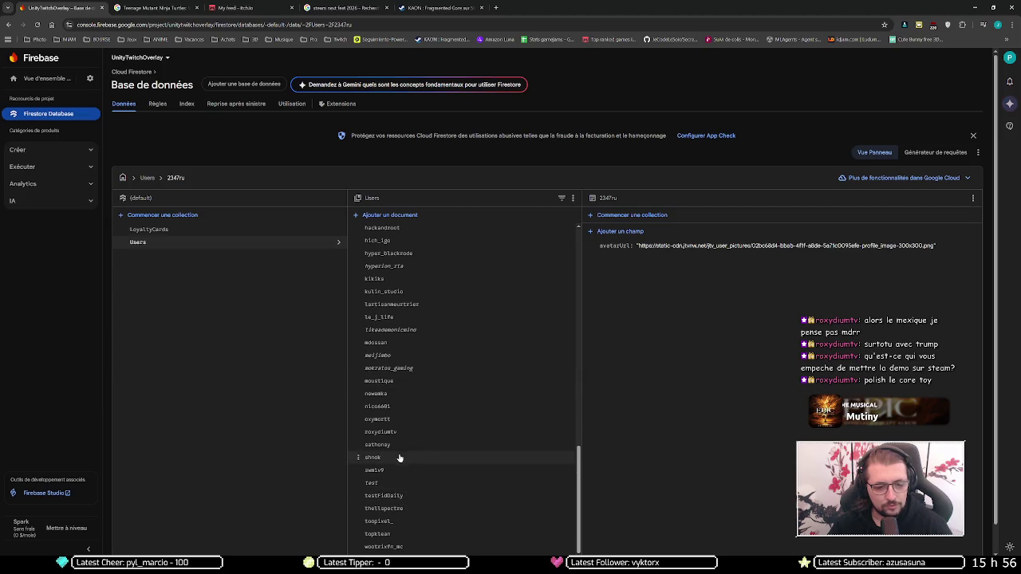
click(395, 431)
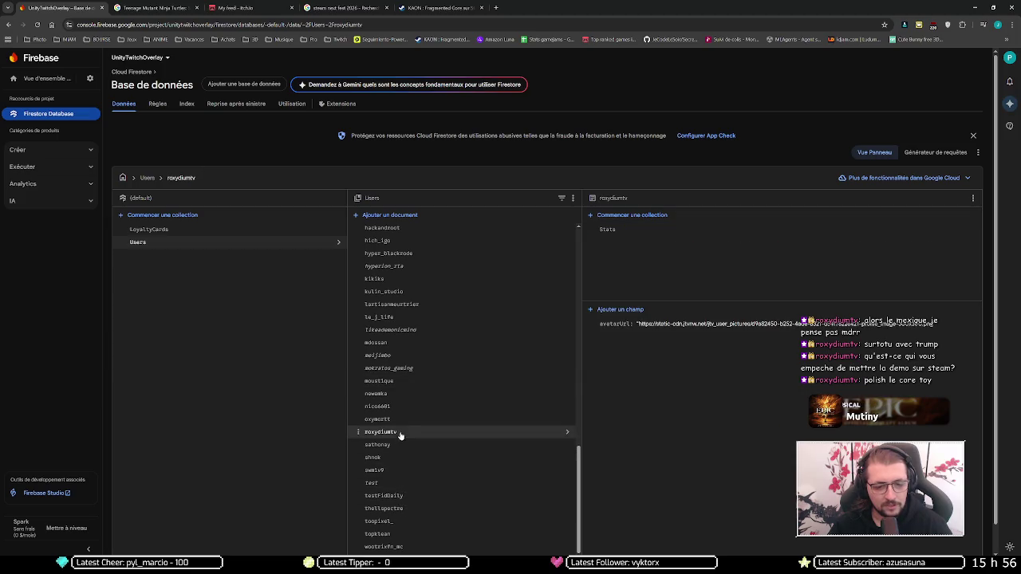
click(605, 231)
click(605, 230)
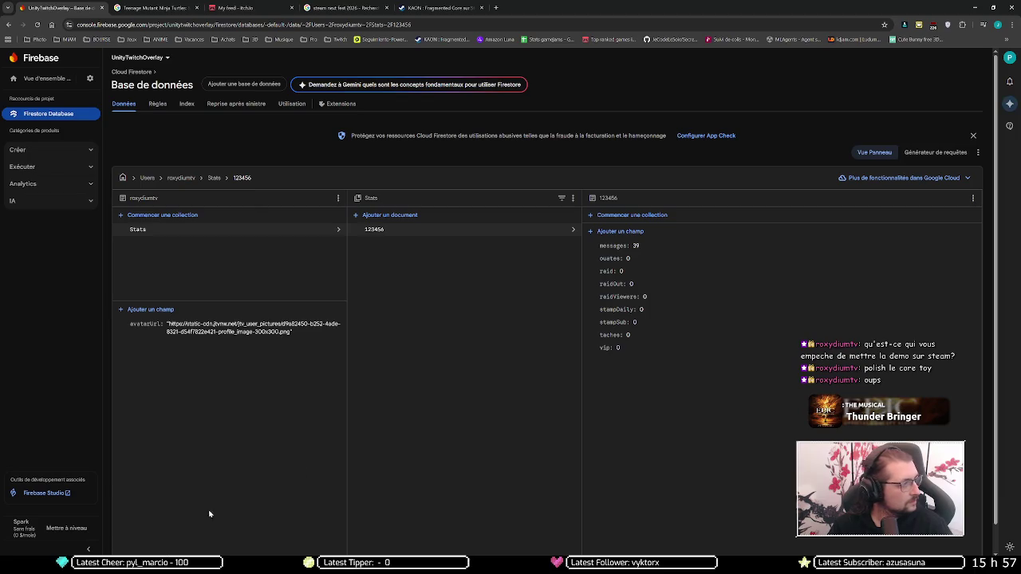
Launch the UnityTwitchOverlay project from Unity Hub's Projects list.
click(180, 567)
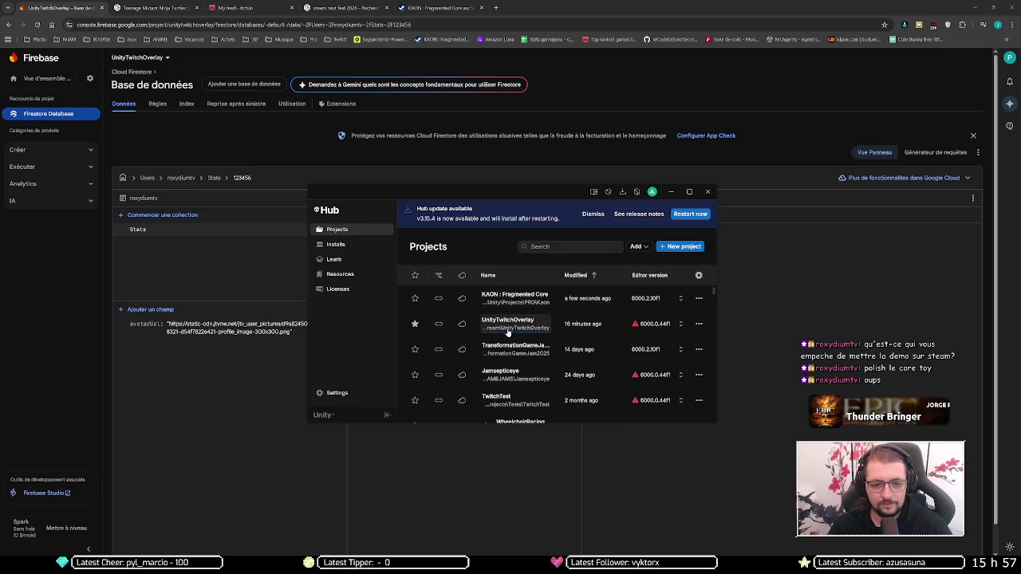
click(508, 327)
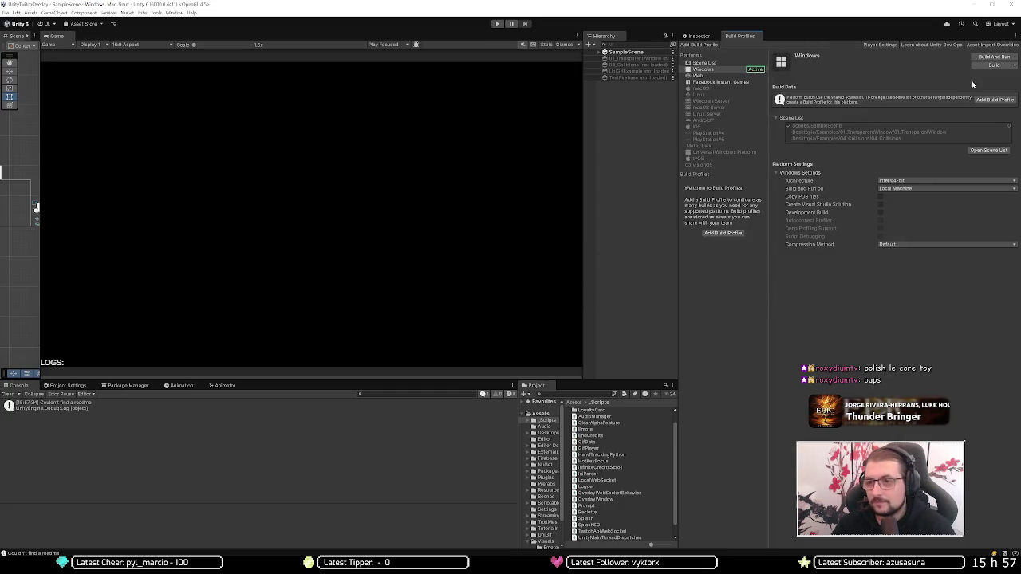
Build and run the overlay for Windows into the Builds folder, then return to Chrome.
click(984, 58)
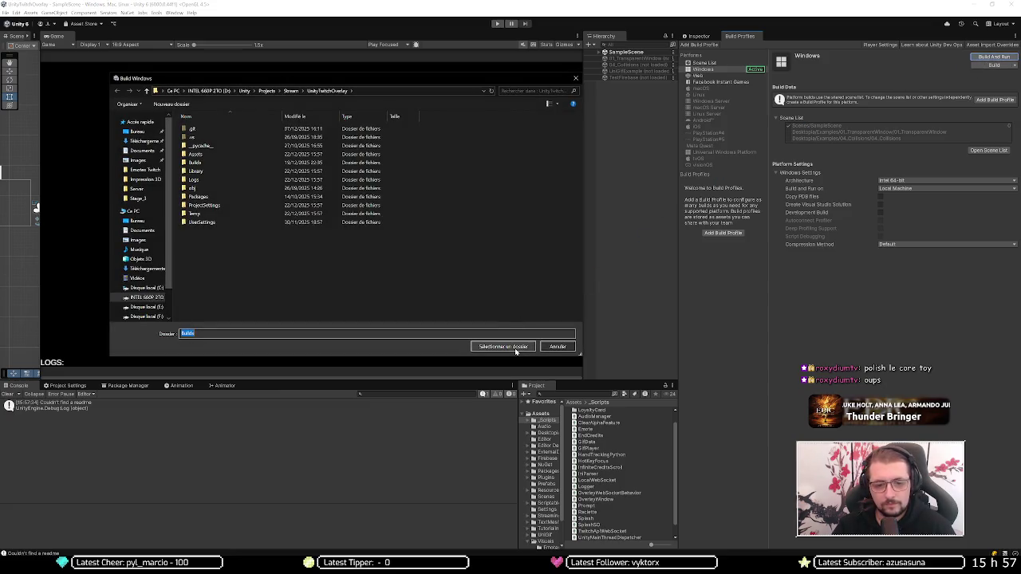
click(505, 347)
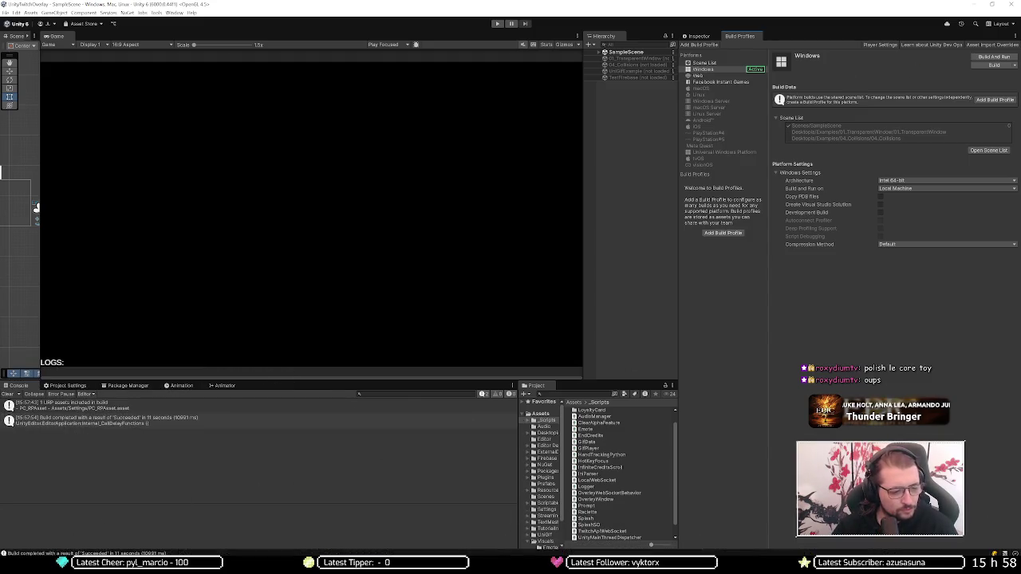
key(alt+Tab)
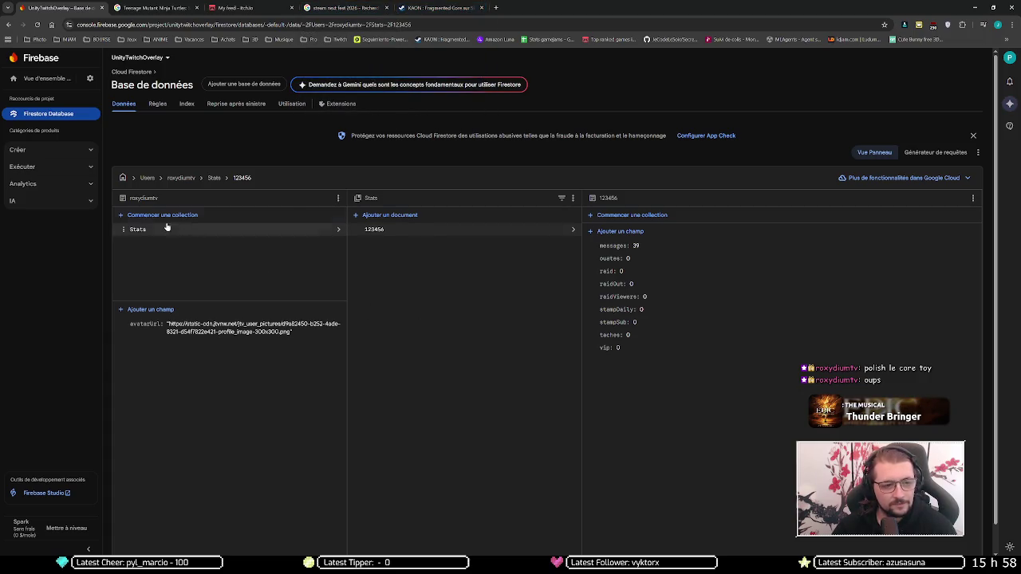
Inspect a viewer's document under LoyaltyCards > daily > users, then view loyaltyCardDaily.txt in Notepad++.
click(148, 178)
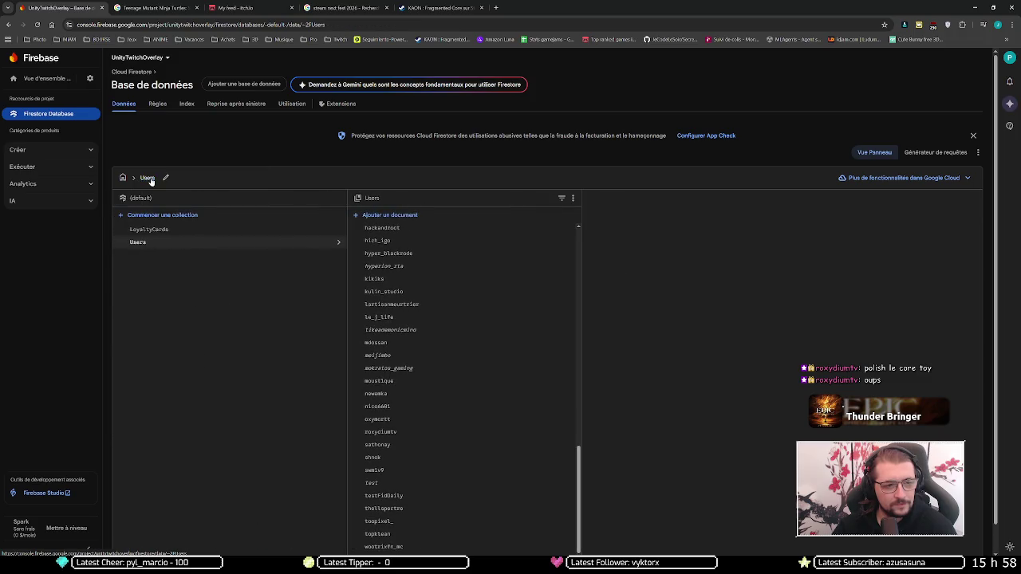
click(156, 229)
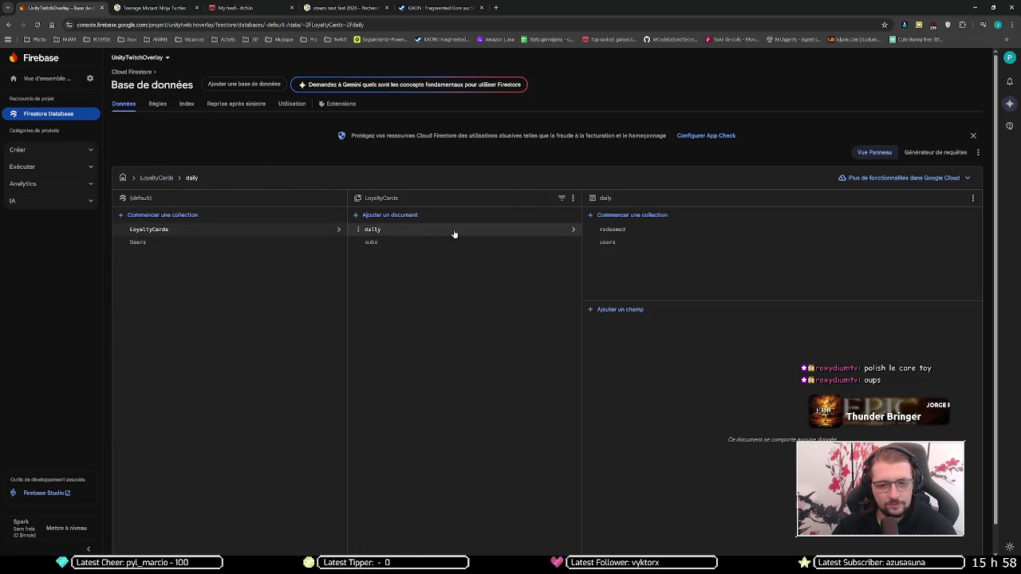
click(628, 243)
scroll(688, 366, down, 5)
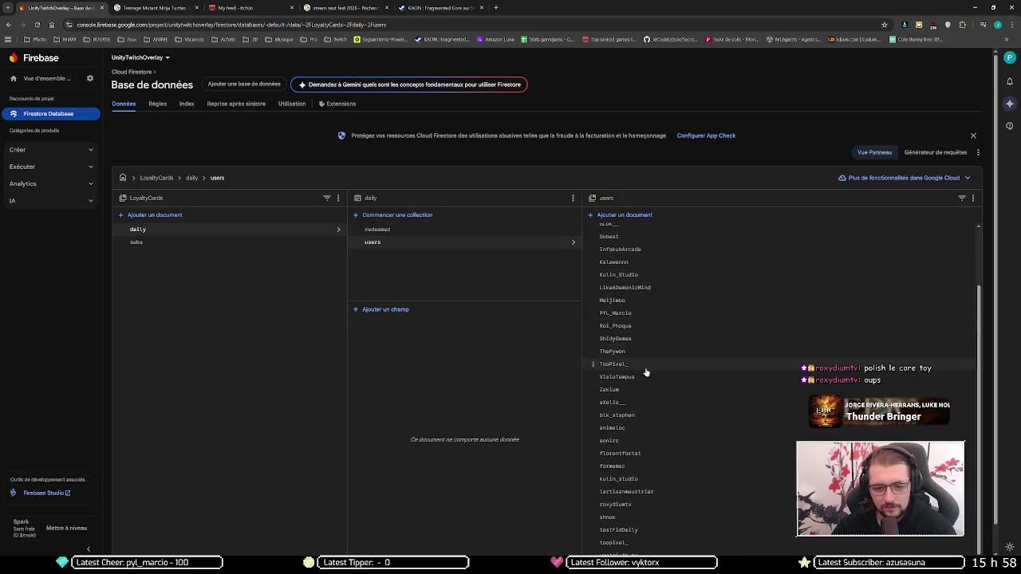
click(642, 364)
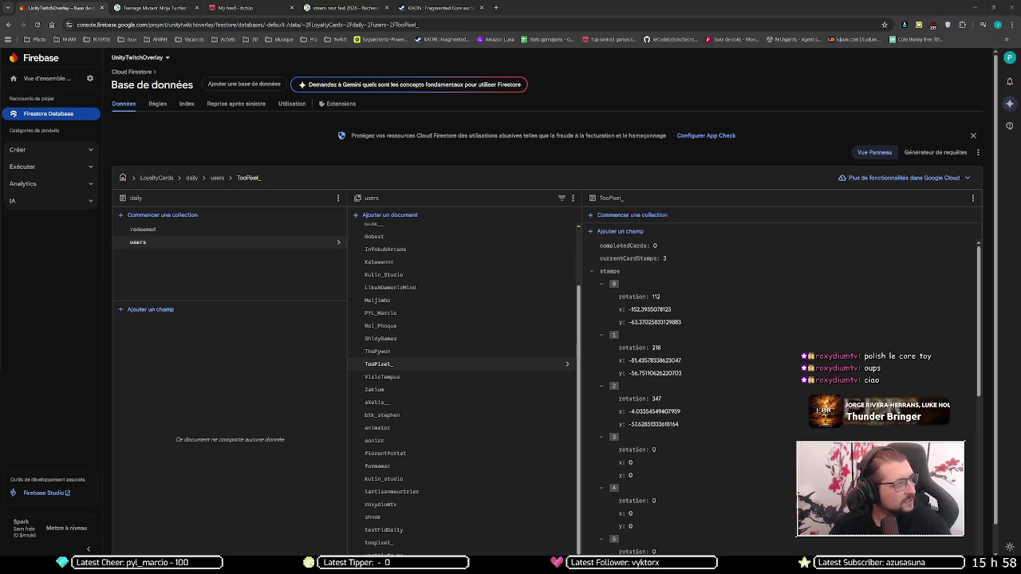
key(alt+Tab)
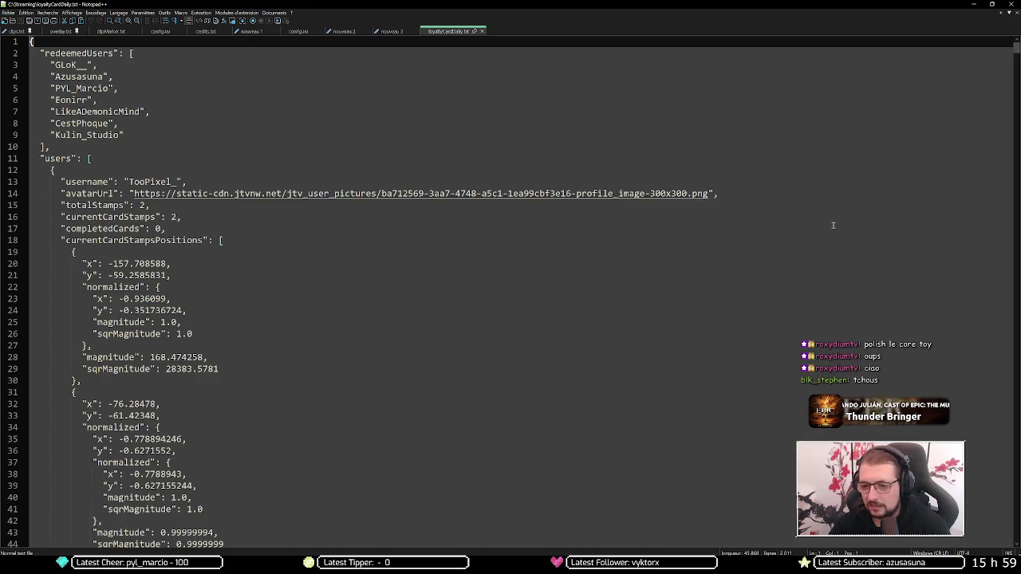
Close Notepad++ to show the viewer's daily card again: currentCardStamps 3, completedCards 0.
click(1013, 5)
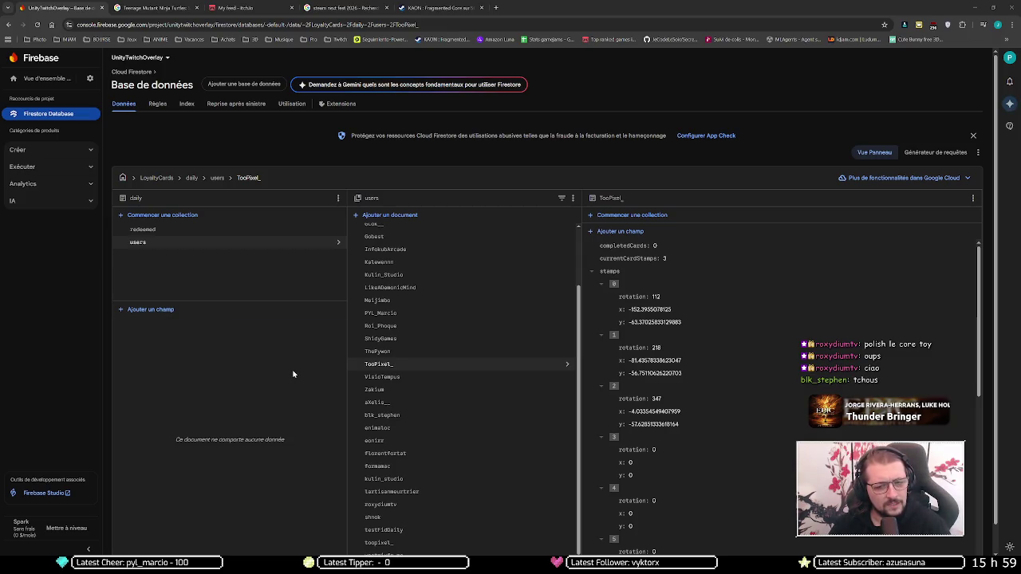
Open the viewer's lowercase duplicate daily entry, then another viewer's capitalised entry.
scroll(293, 374, down, 1)
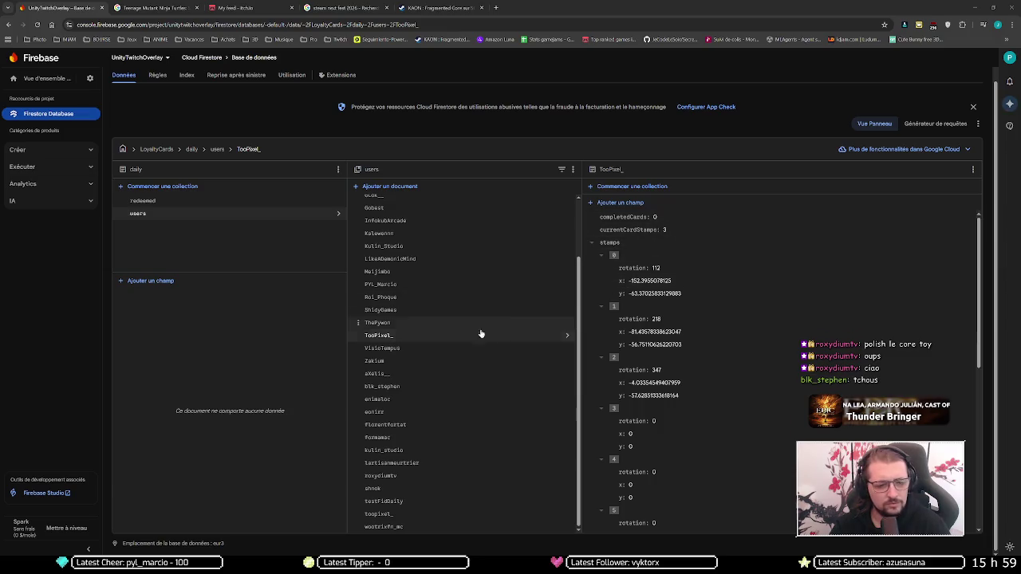
click(443, 514)
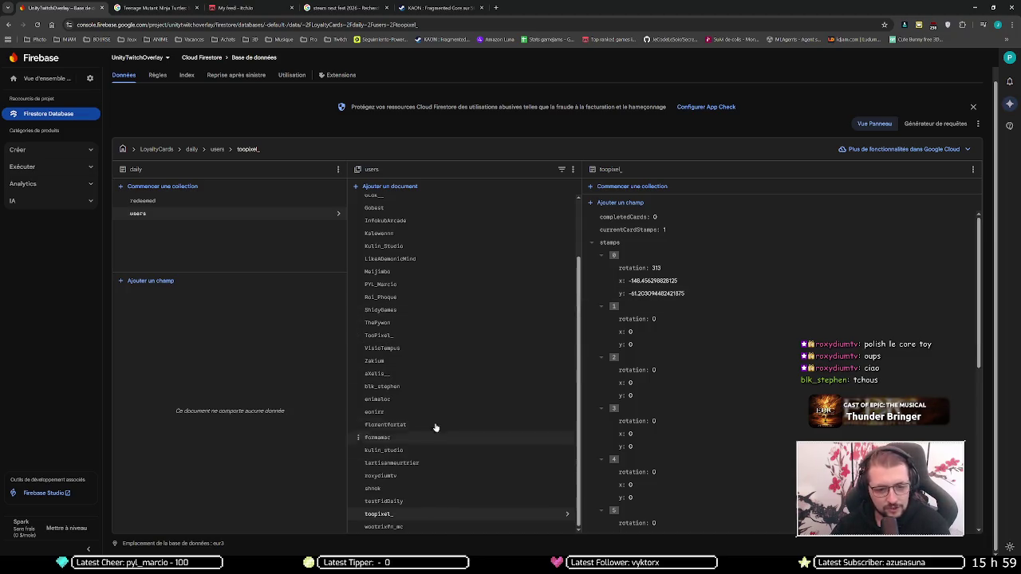
scroll(426, 381, up, 5)
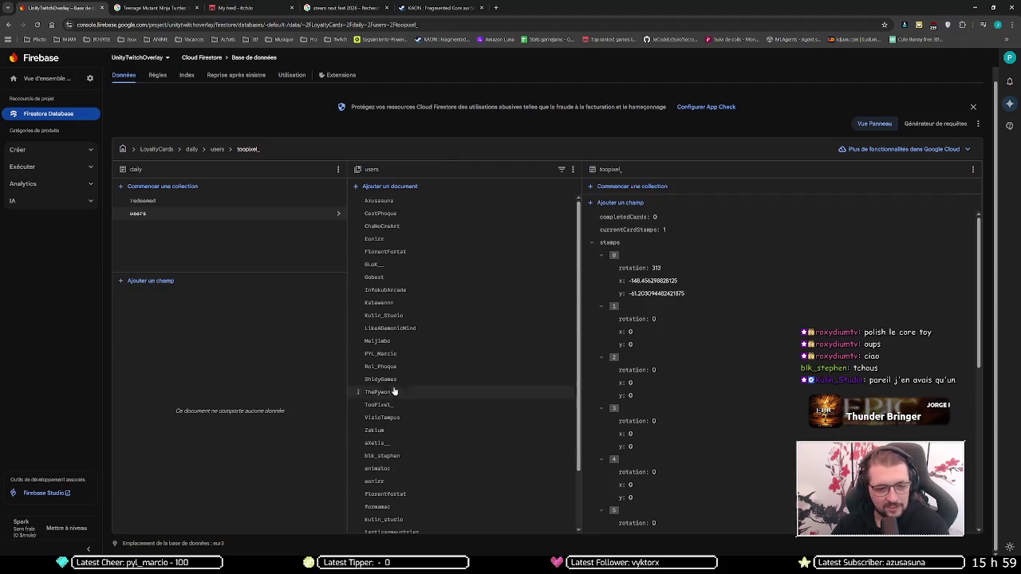
scroll(403, 271, up, 1)
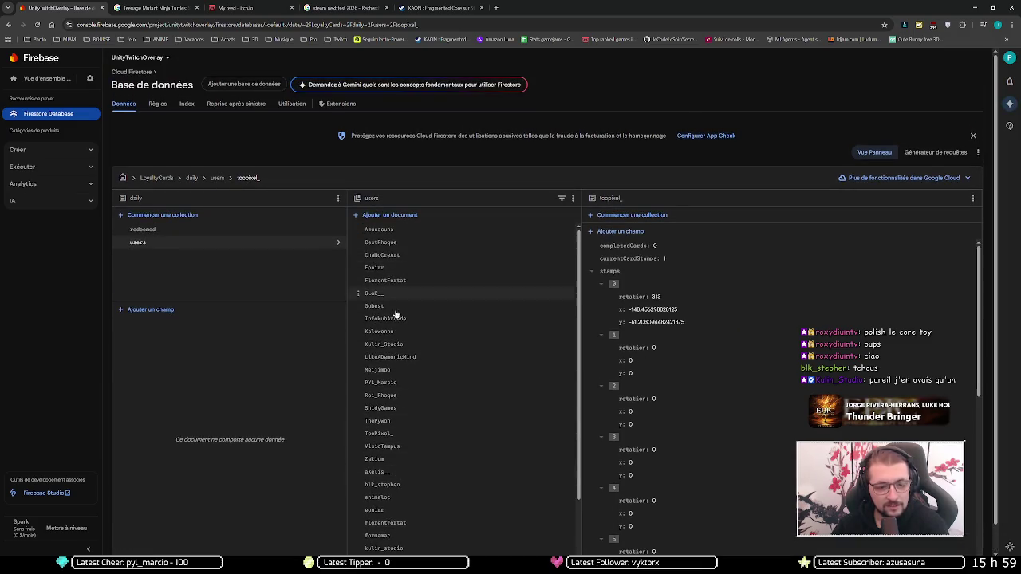
click(398, 269)
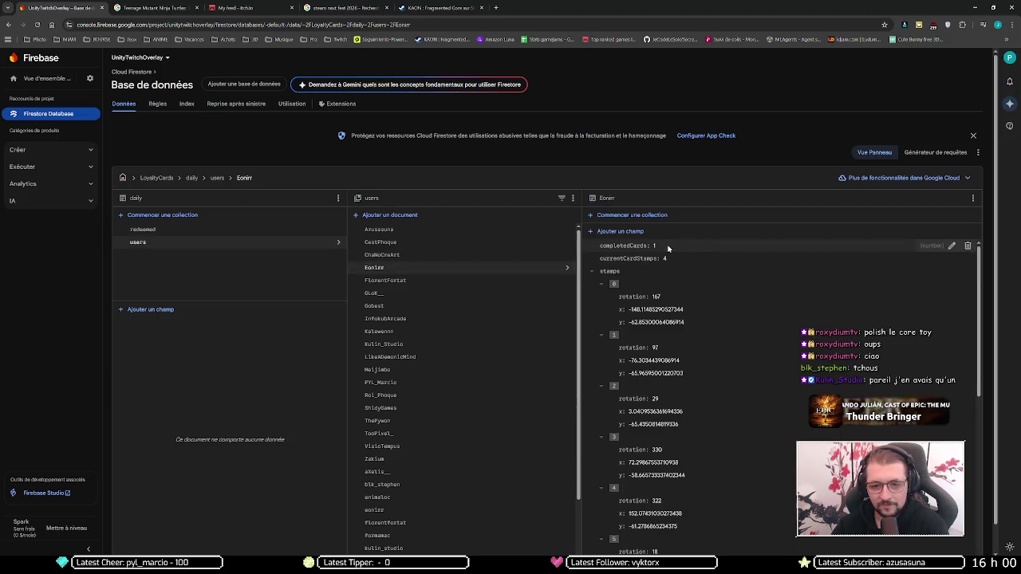
On that viewer's lowercase duplicate, set completedCards to 1 and currentCardStamps to 5.
click(387, 511)
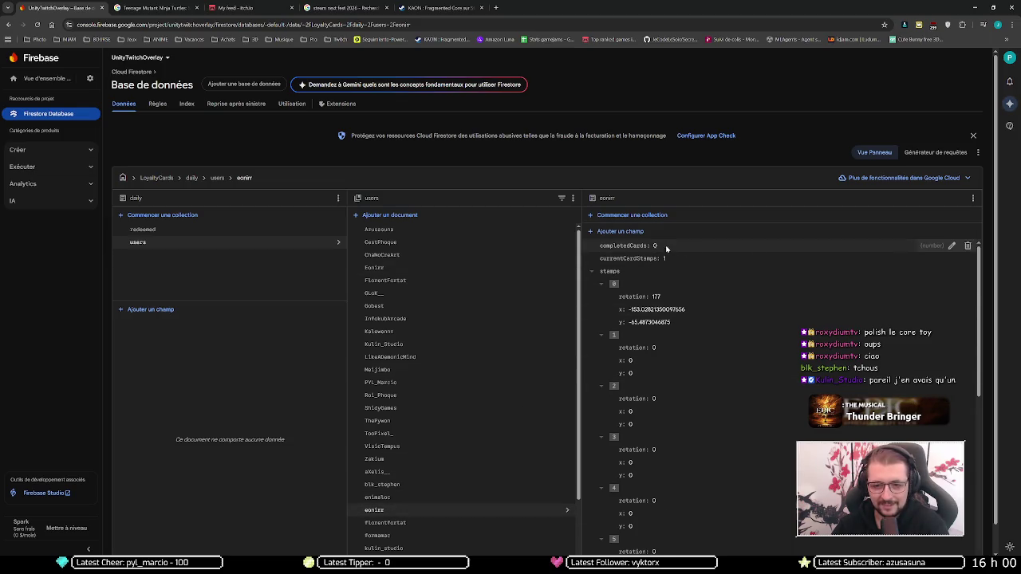
click(952, 246)
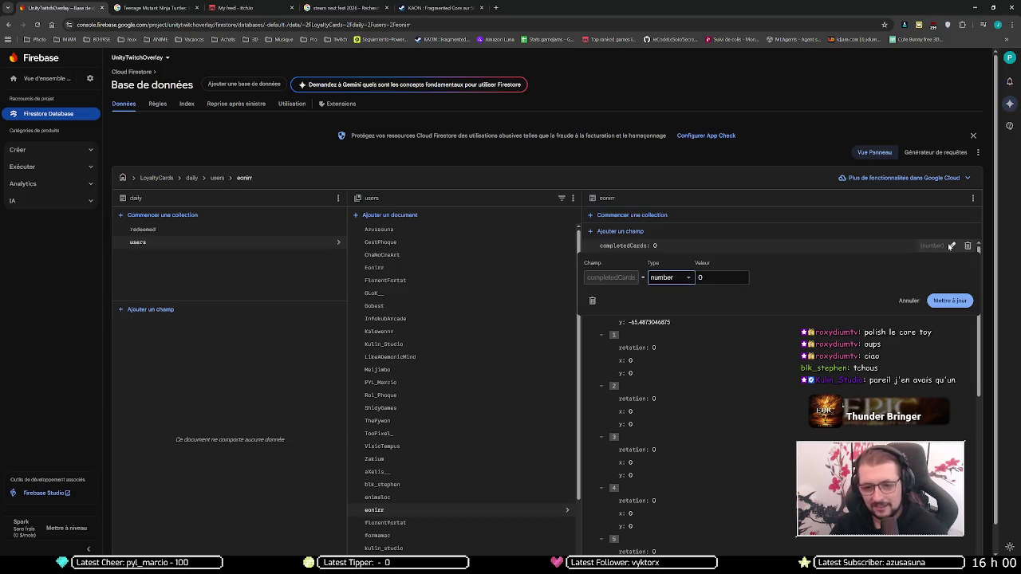
key(Tab)
text(1)
key(Return)
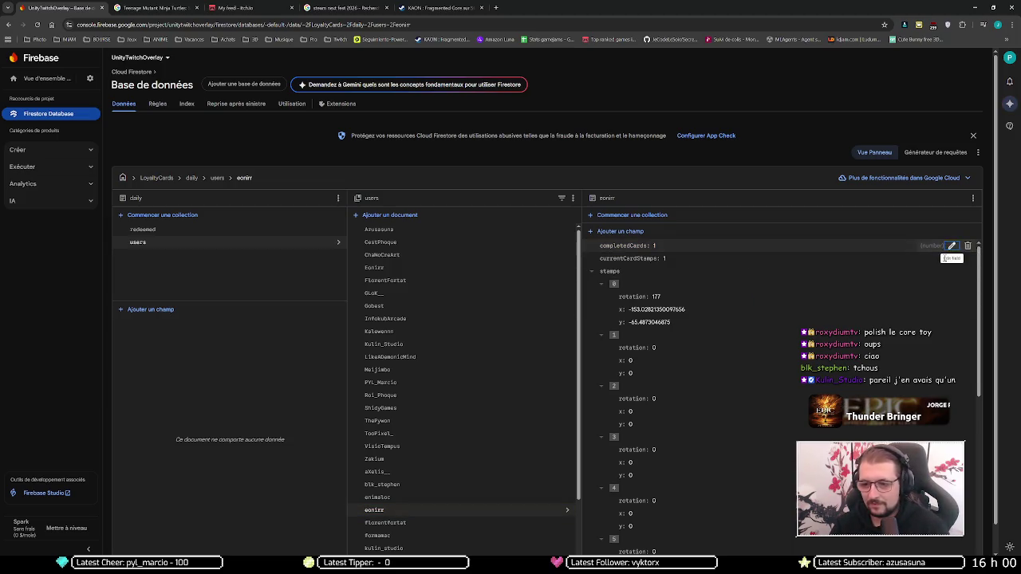
click(952, 258)
click(710, 289)
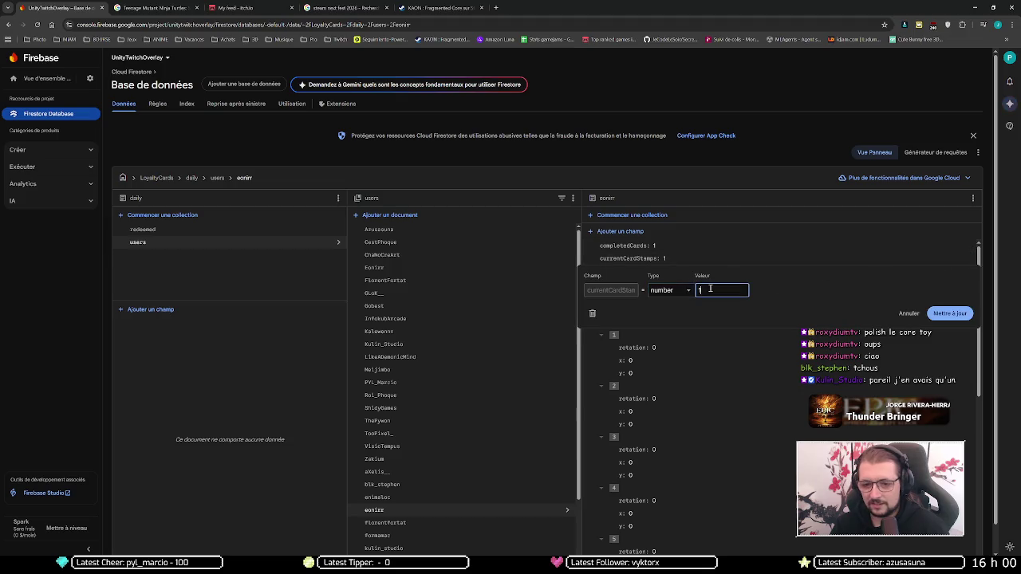
text(5)
key(Return)
Open the next viewer's capitalised and lowercase entries and set the duplicate's currentCardStamps to 6.
scroll(407, 424, down, 1)
scroll(407, 423, down, 3)
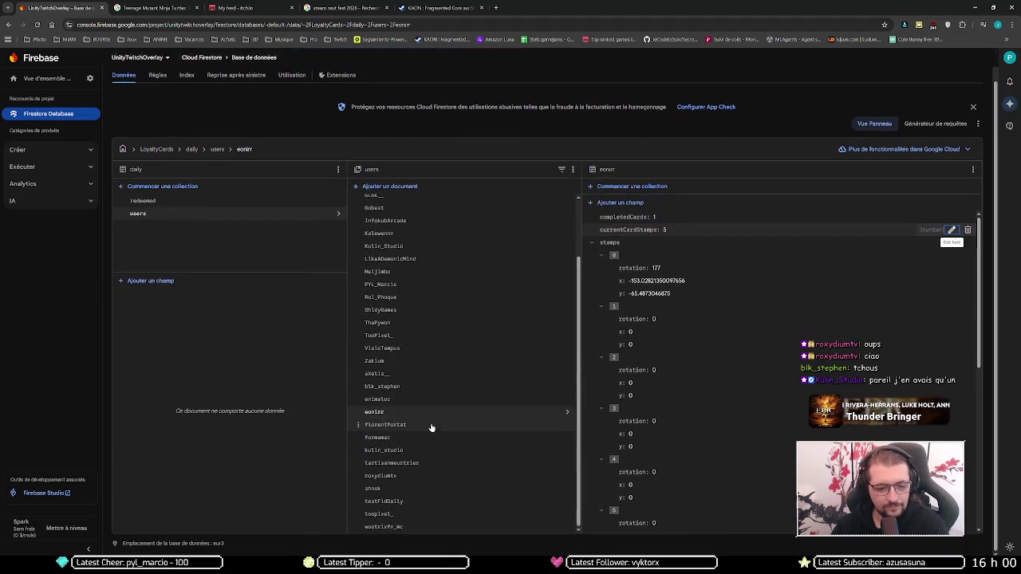
click(429, 222)
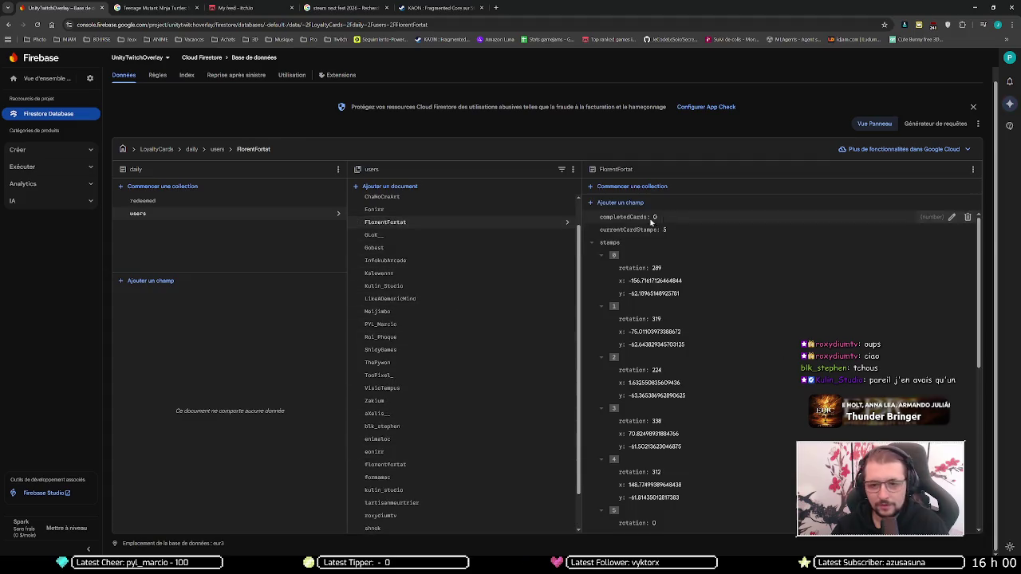
click(427, 463)
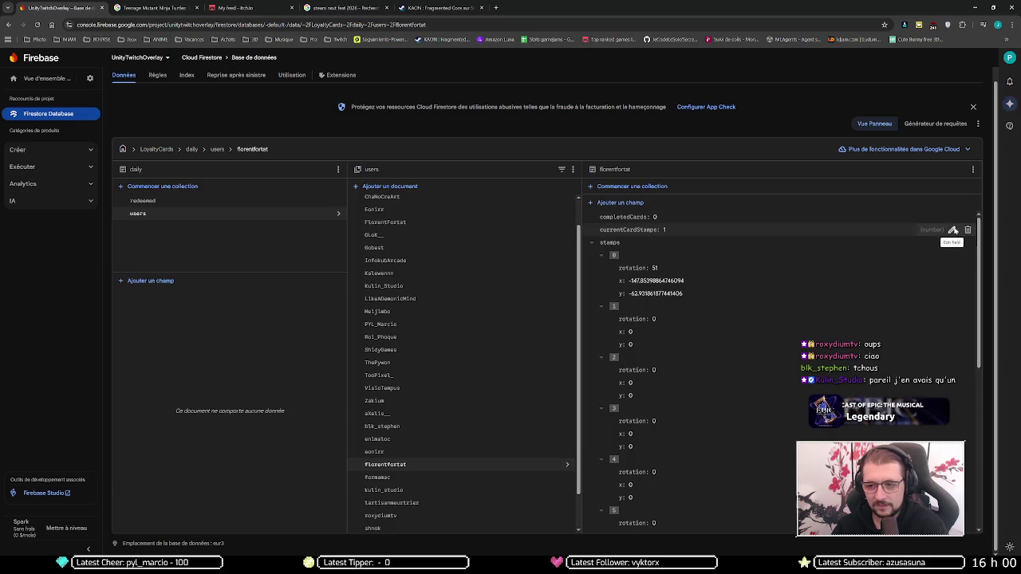
click(951, 230)
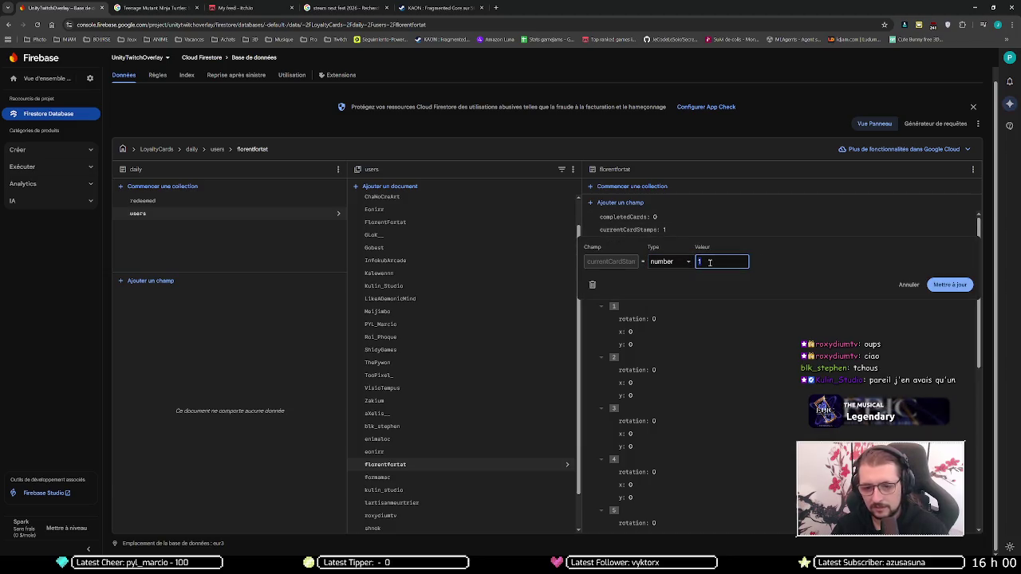
text(5)
key(Return)
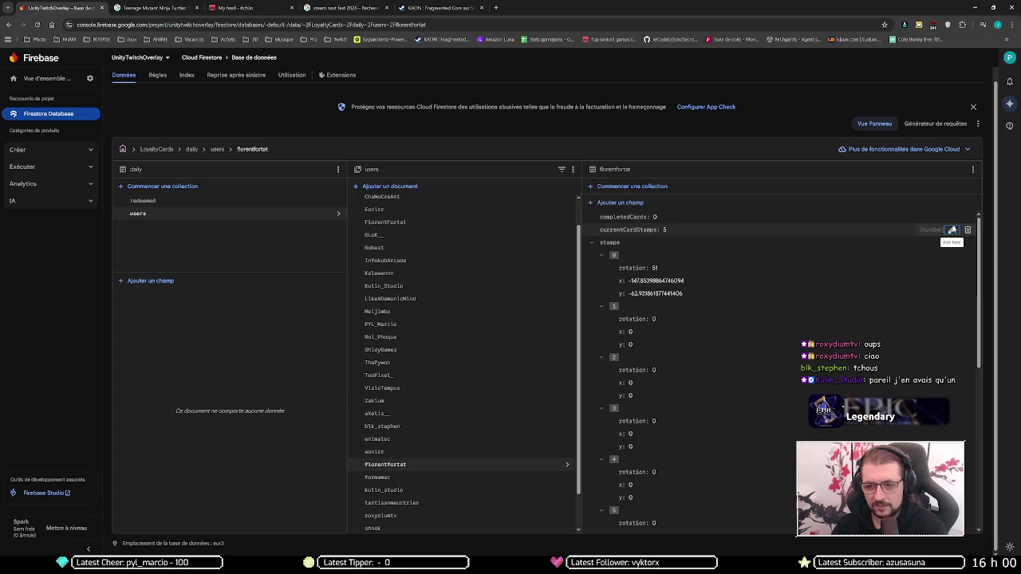
click(951, 230)
click(707, 261)
key(BackSpace)
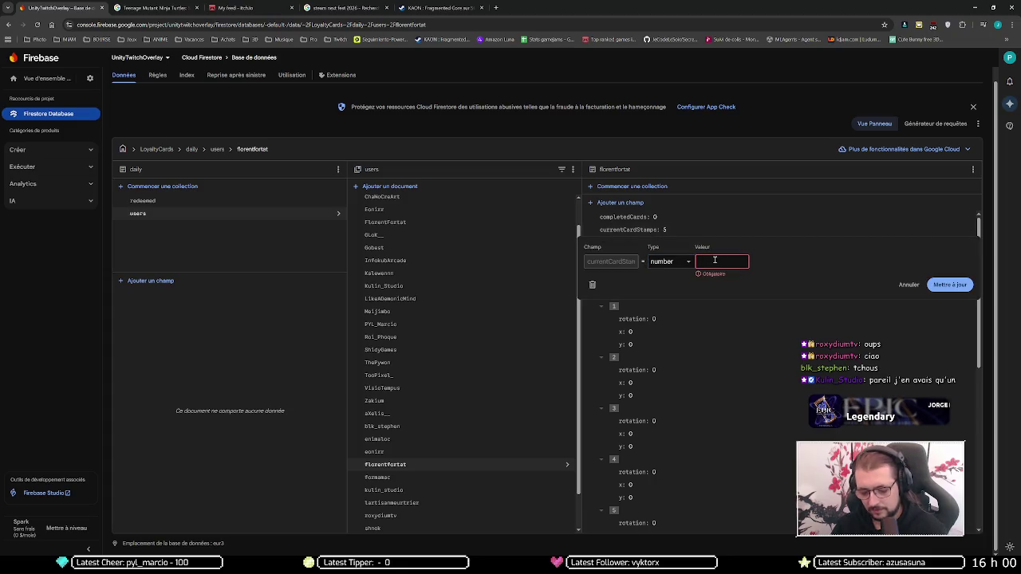
text(6)
key(Return)
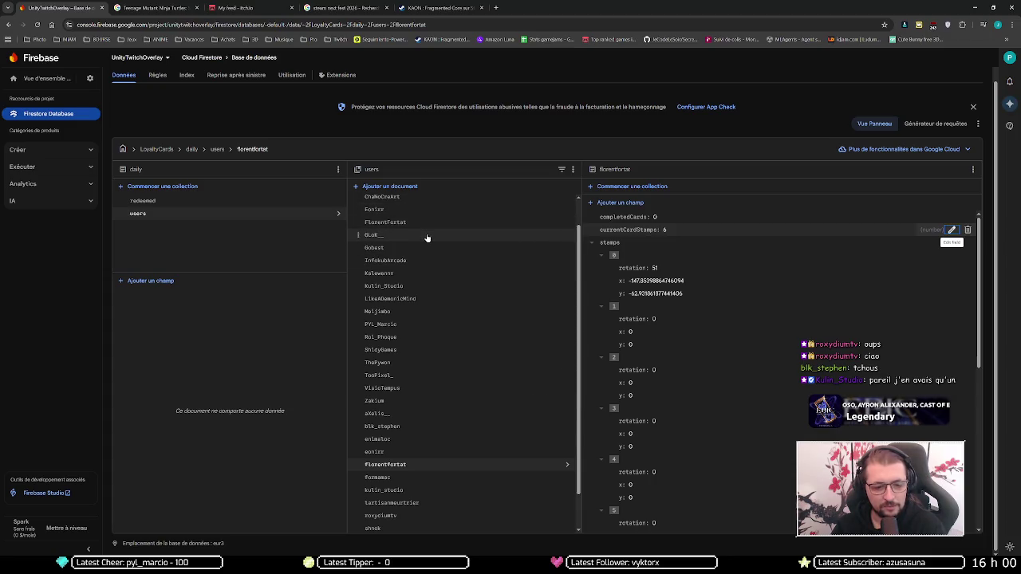
Compare the capitalised and lowercase duplicates and set the lowercase one's completedCards to 1.
click(423, 285)
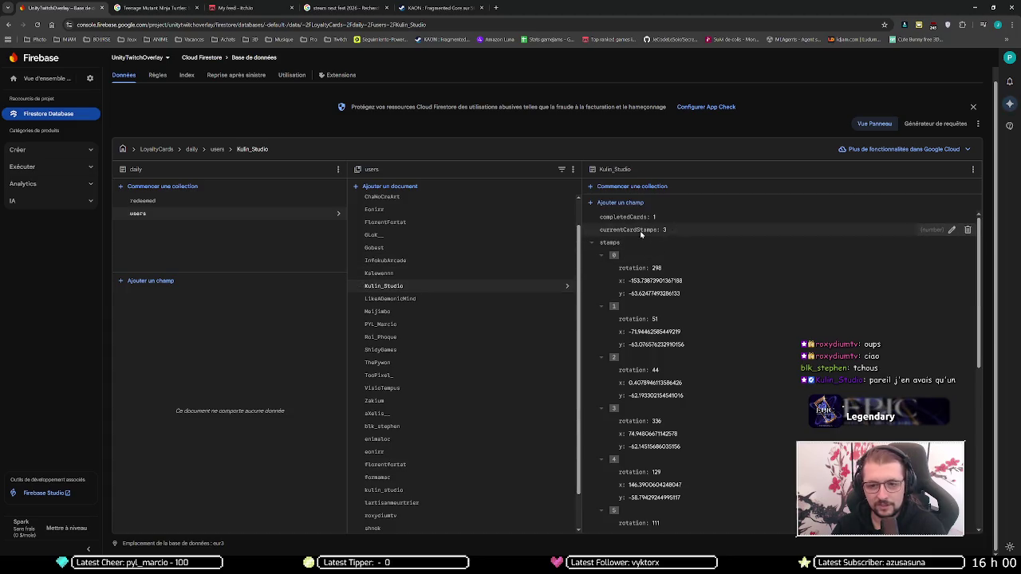
click(414, 490)
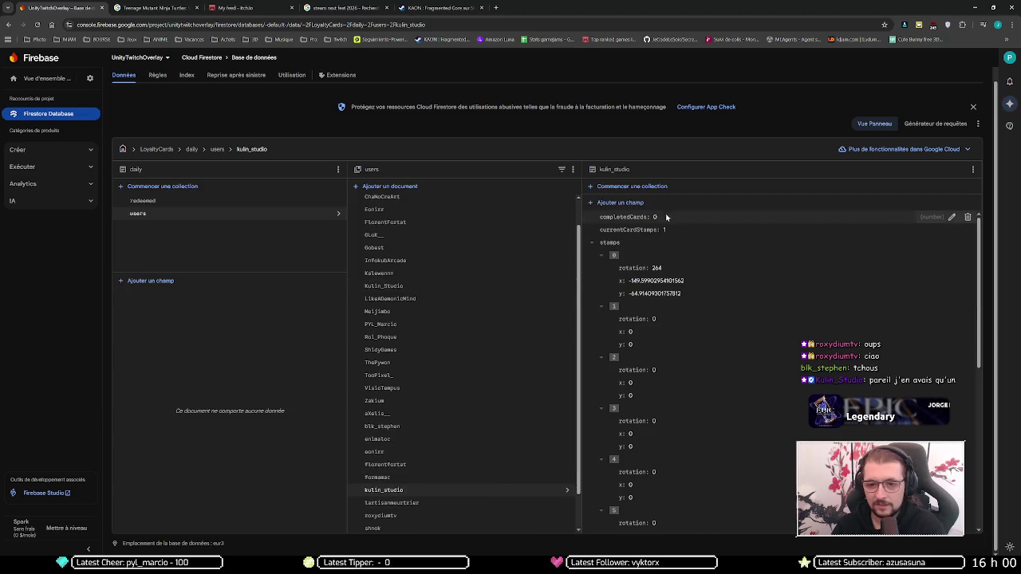
click(952, 217)
click(724, 247)
key(BackSpace)
text(1)
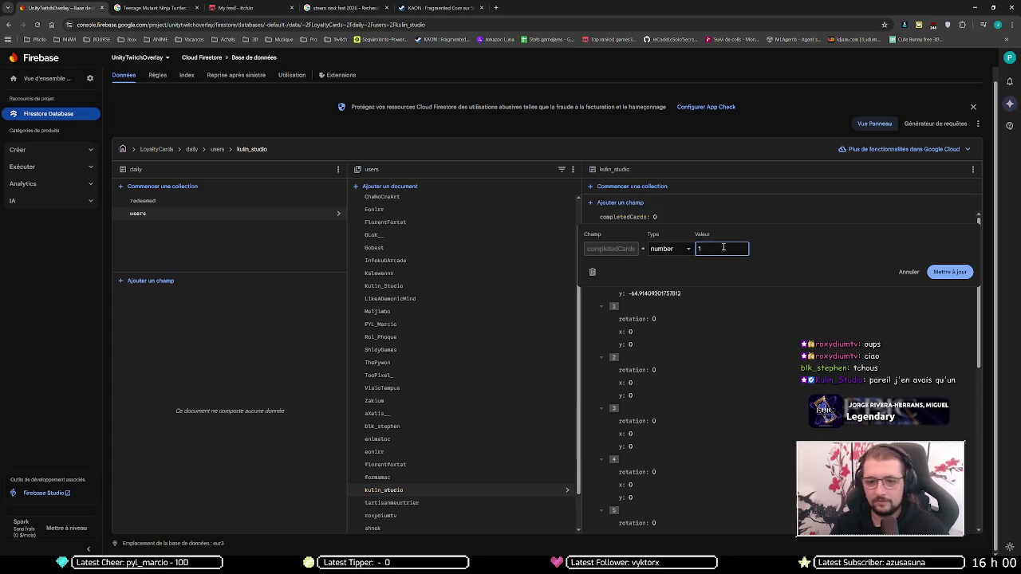
click(950, 273)
Set the lowercase duplicate's currentCardStamps to 4, then open the next user's document.
click(952, 230)
click(700, 262)
key(BackSpace)
text(4)
key(Return)
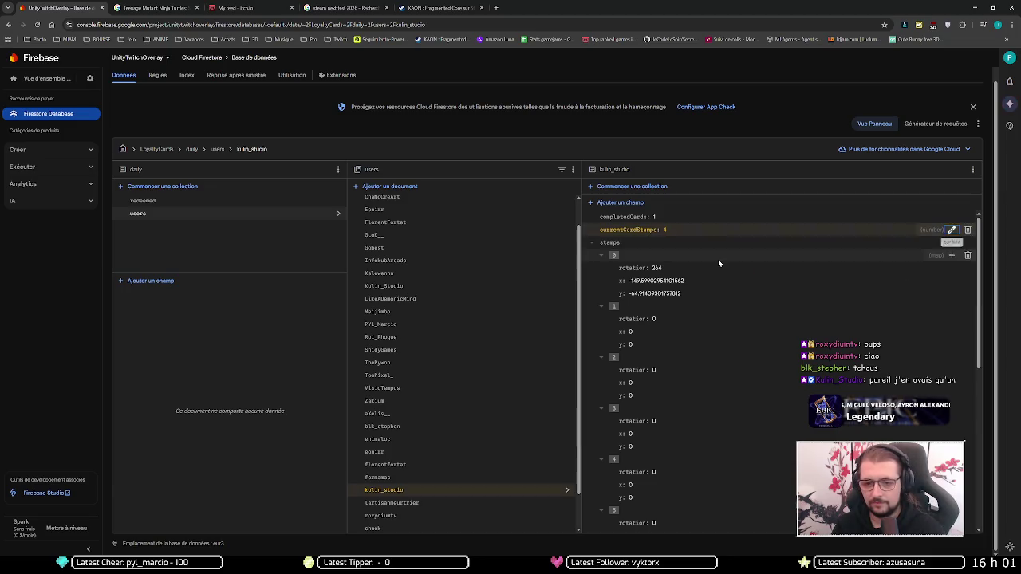
scroll(442, 437, down, 1)
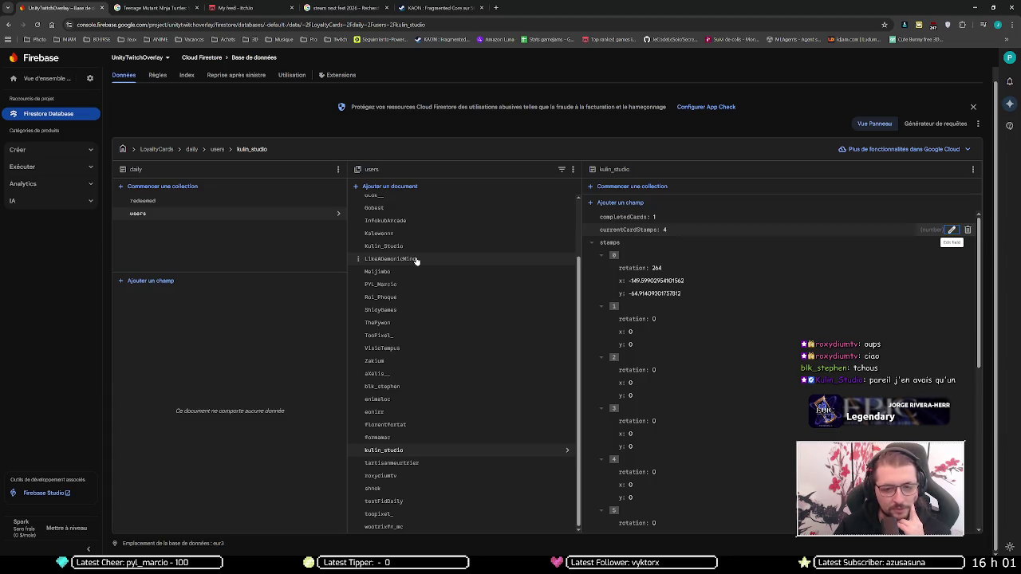
click(425, 273)
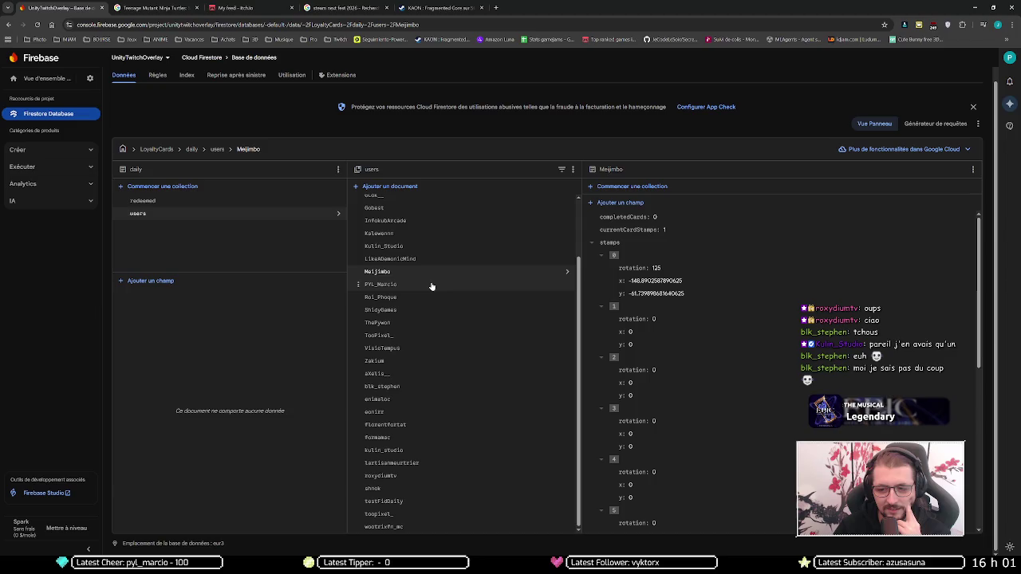
Open another user's loyalty document showing currentCardStamps 2, then browse the stream bookmarks.
scroll(432, 284, up, 2)
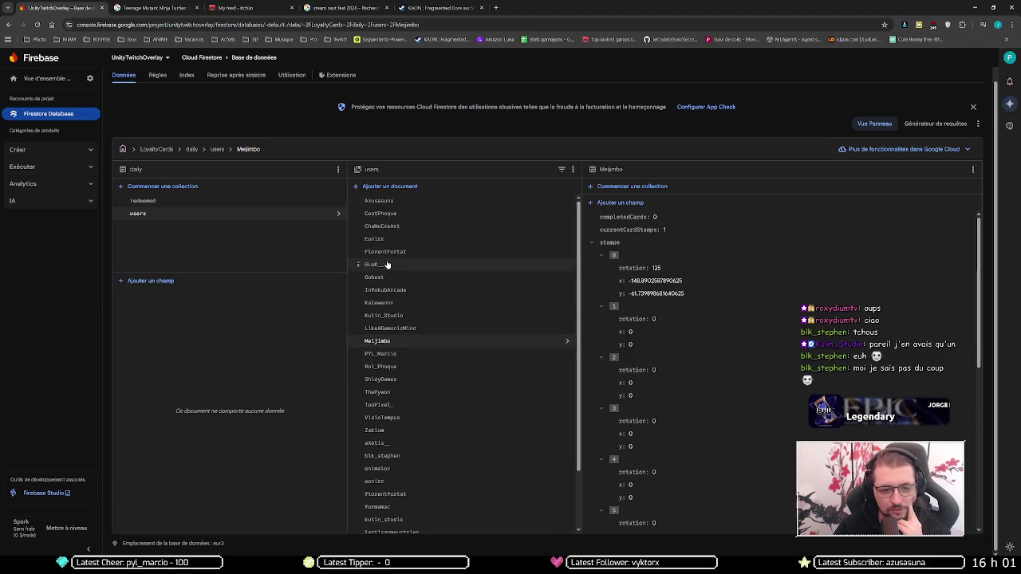
scroll(387, 303, down, 2)
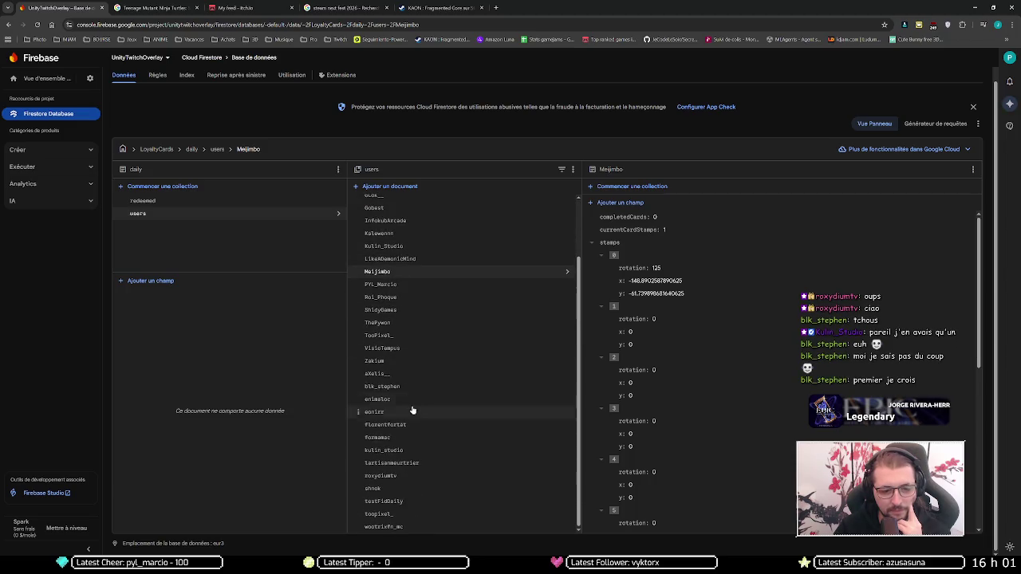
click(383, 386)
mouse_move(662, 233)
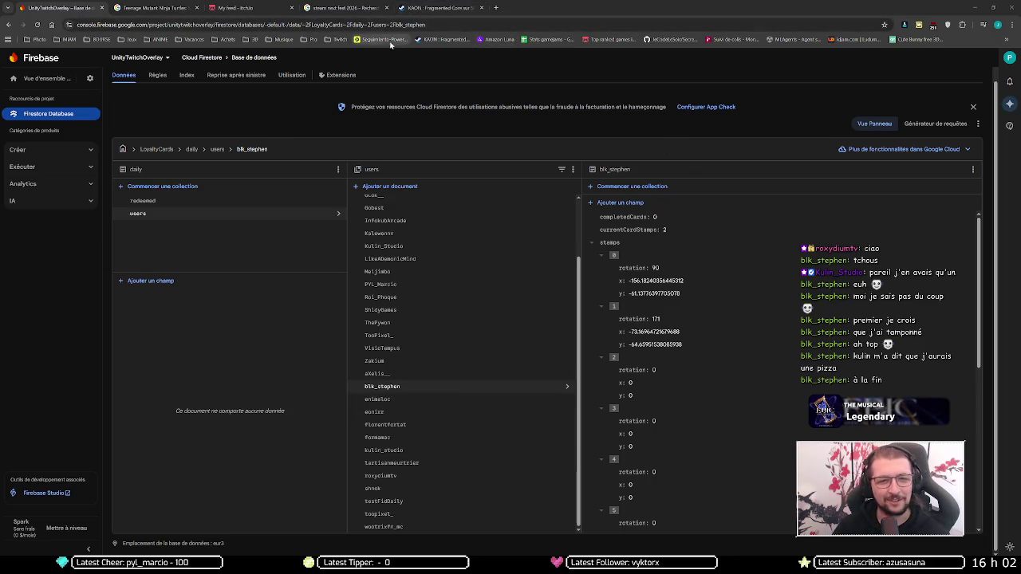
click(339, 39)
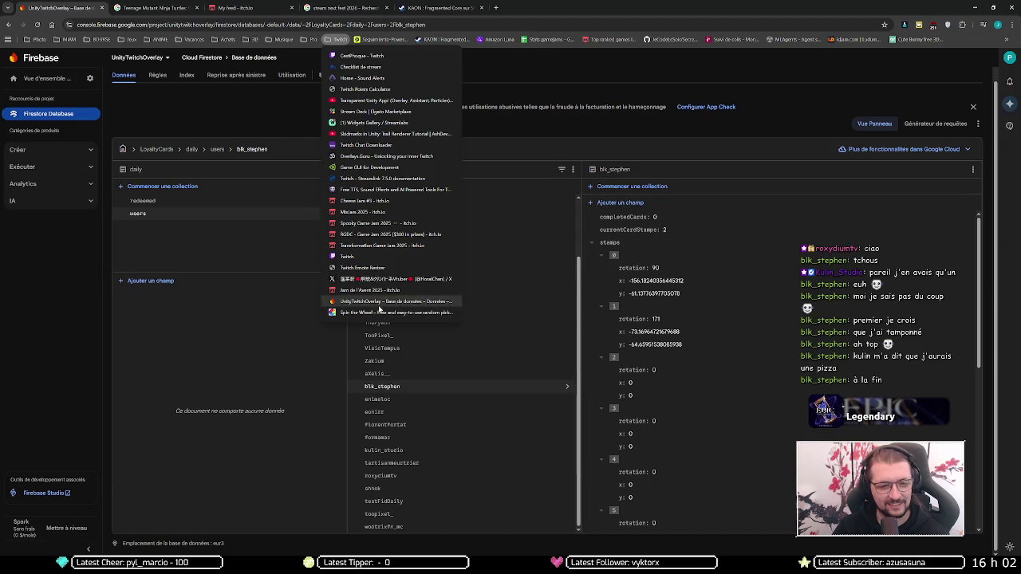
View the Spin the Wheel game picker from the Twitch bookmarks, close it, and minimize the browser.
middle_click(379, 312)
click(527, 8)
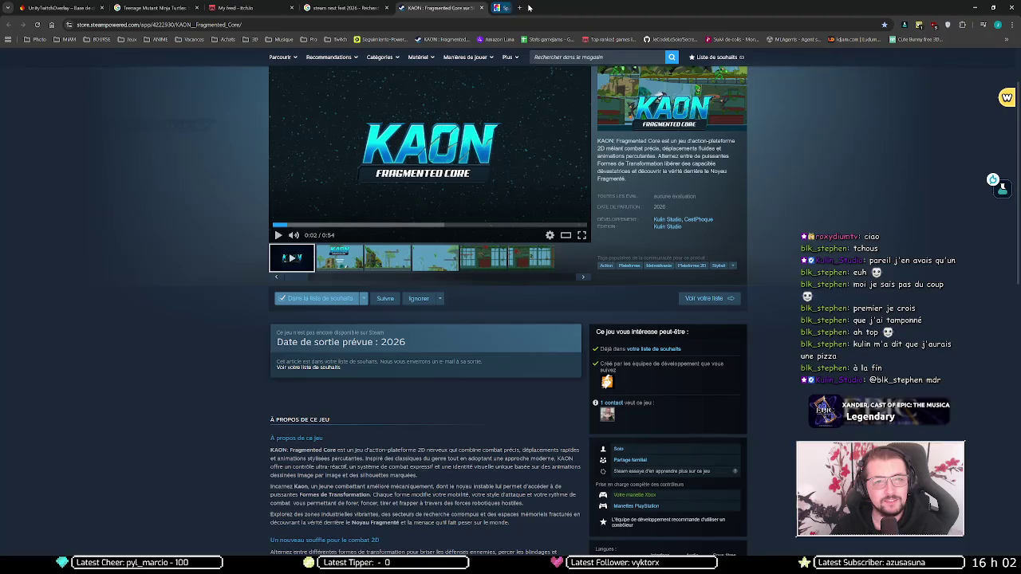
middle_click(530, 7)
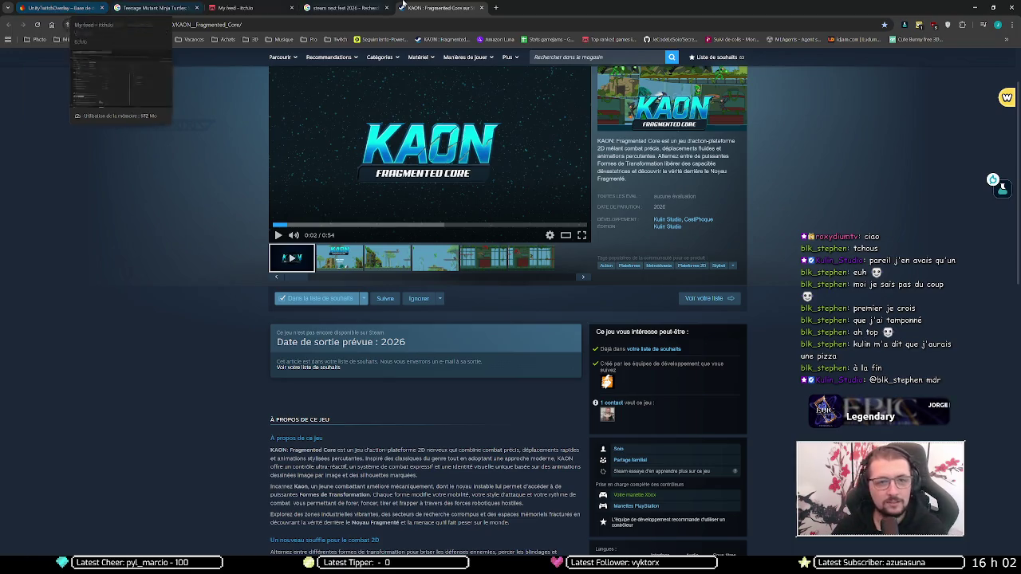
click(975, 8)
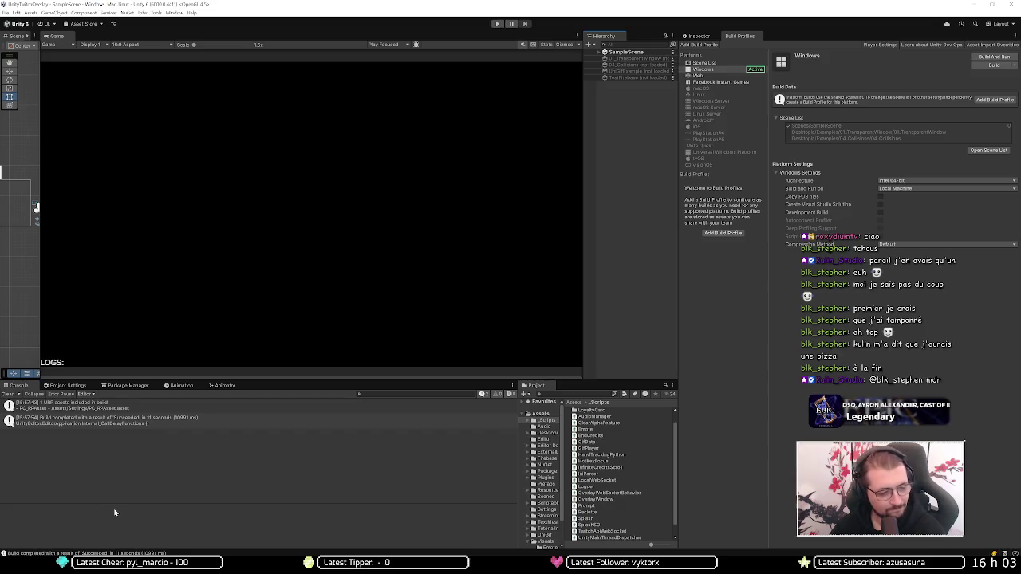
Confirm Unity's Windows build succeeded, then bring the browser back to the Firestore console.
mouse_move(44, 566)
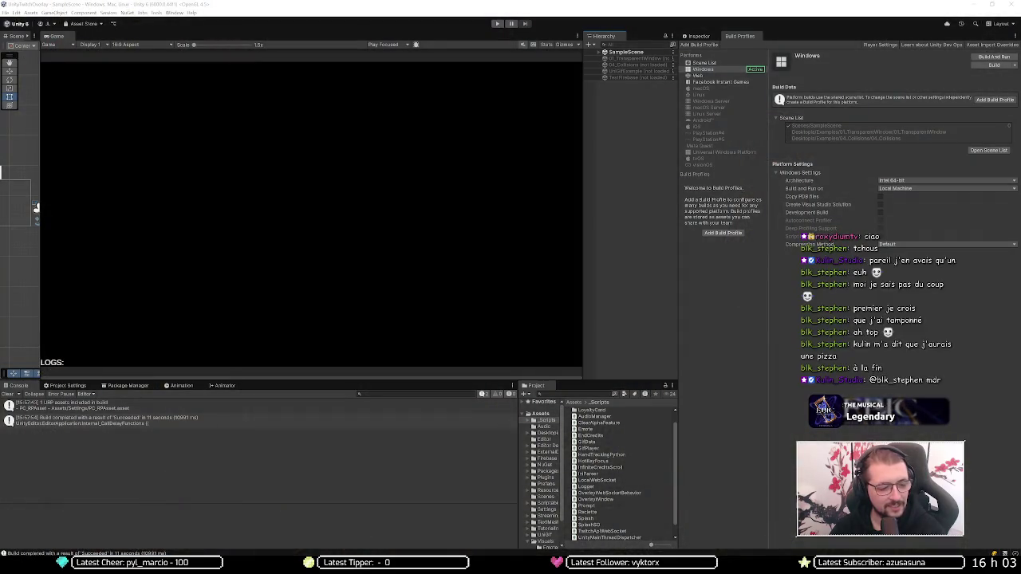
click(131, 518)
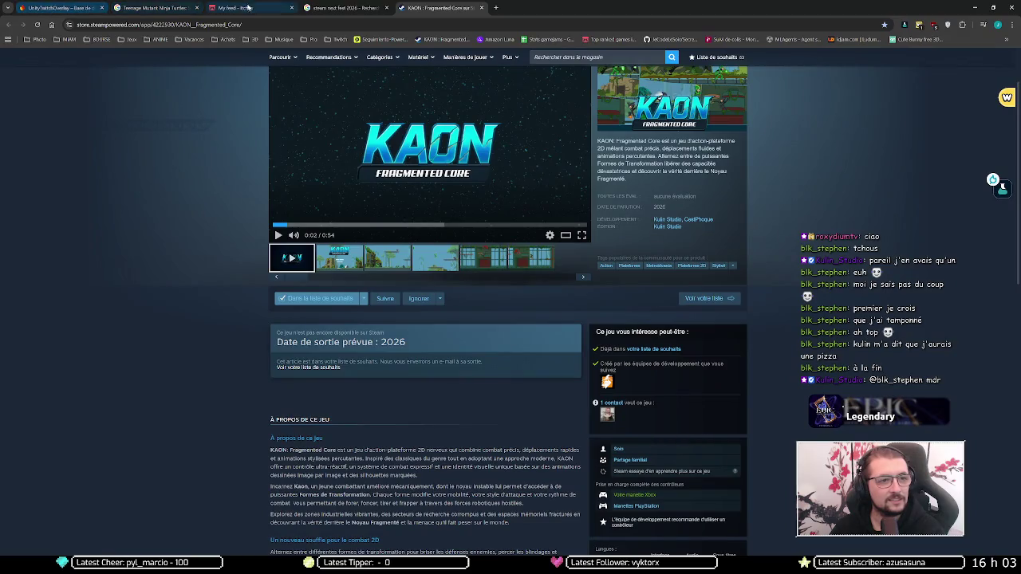
click(60, 7)
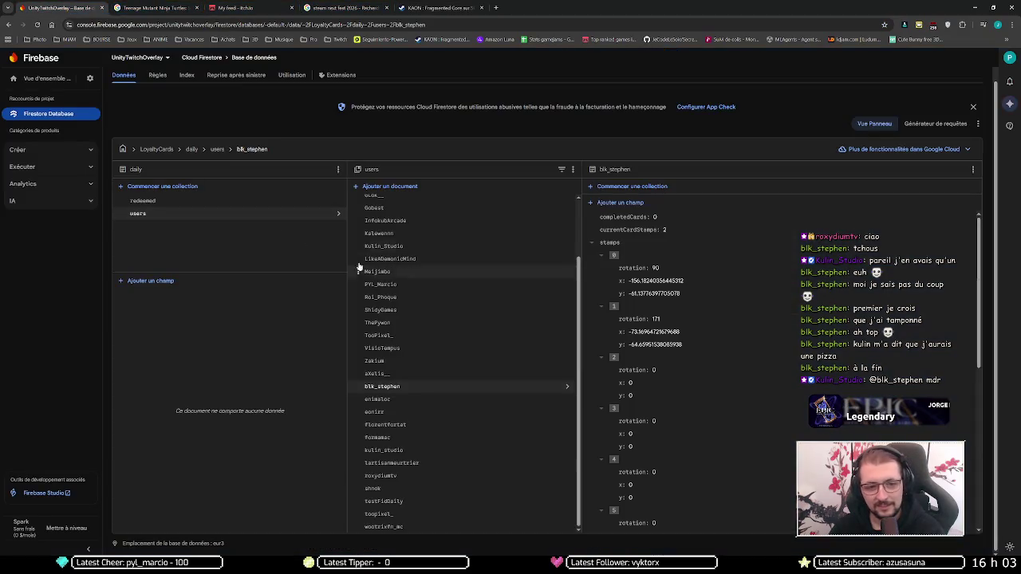
scroll(361, 271, up, 2)
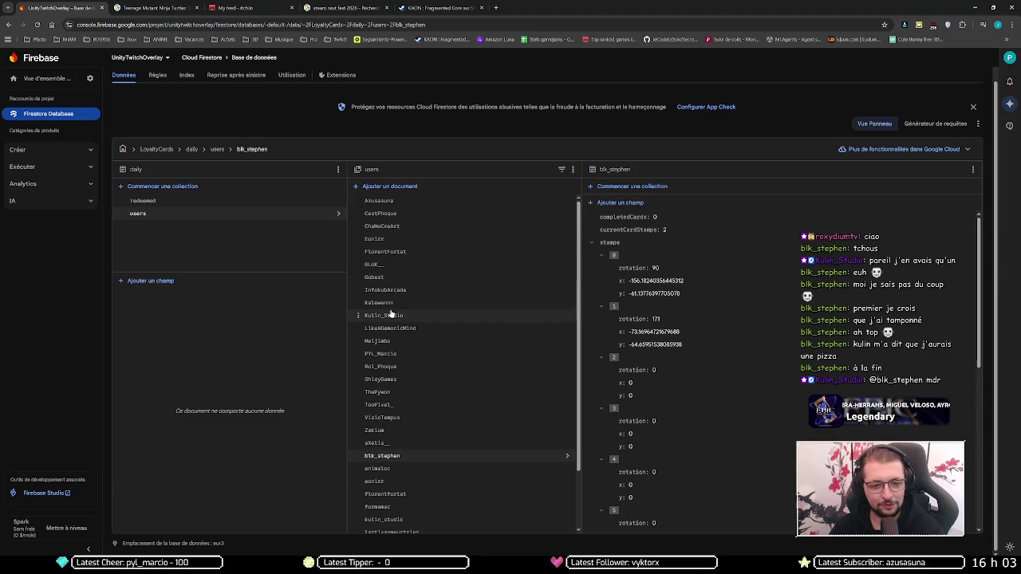
scroll(473, 331, down, 1)
scroll(422, 383, down, 1)
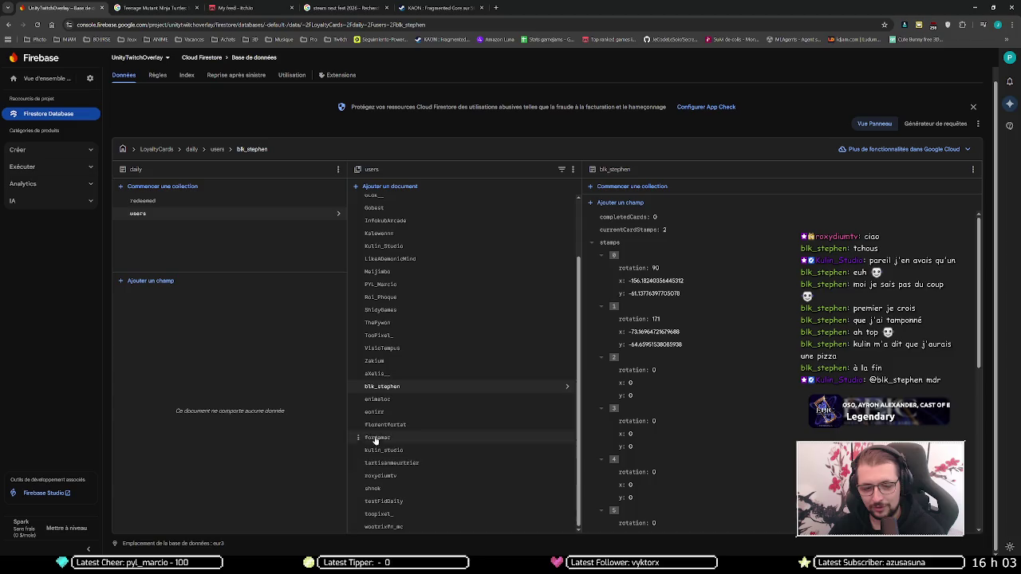
click(381, 451)
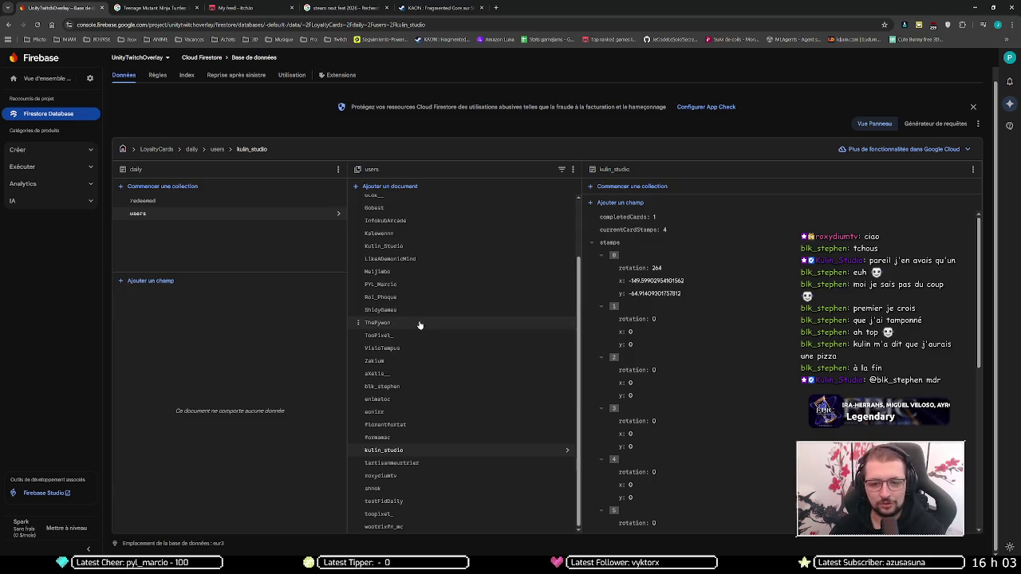
scroll(427, 310, up, 1)
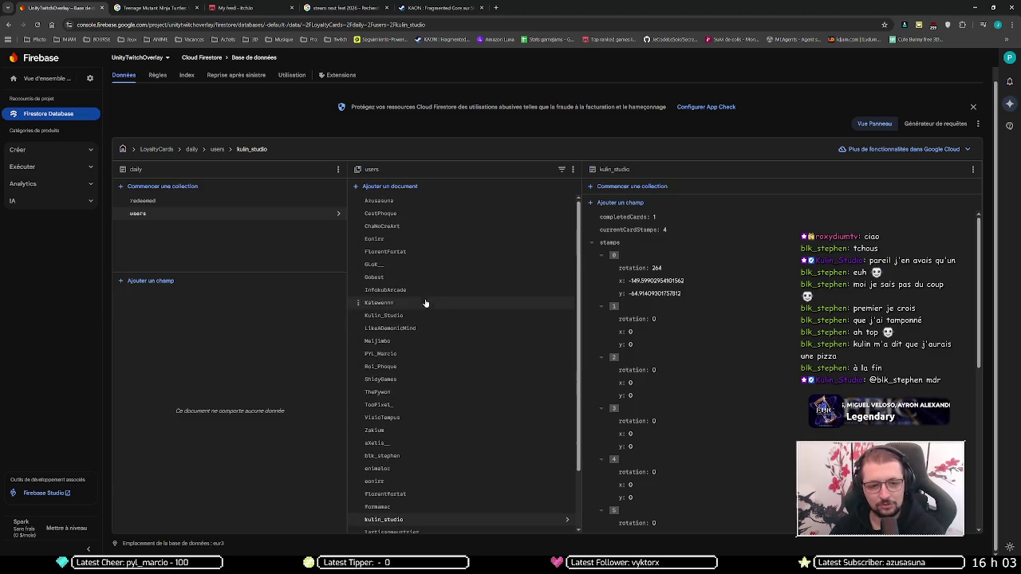
scroll(427, 303, down, 1)
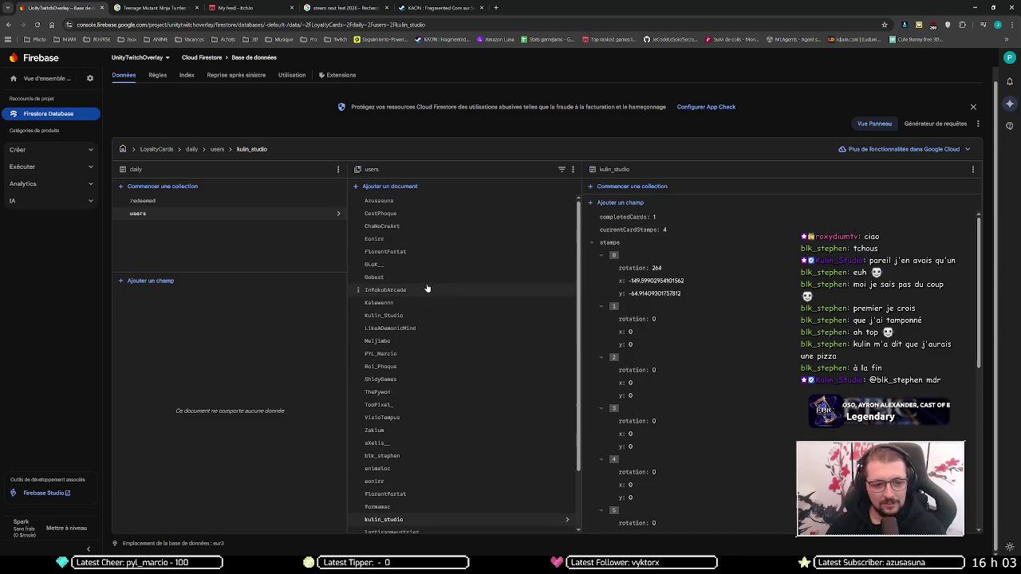
scroll(452, 383, up, 1)
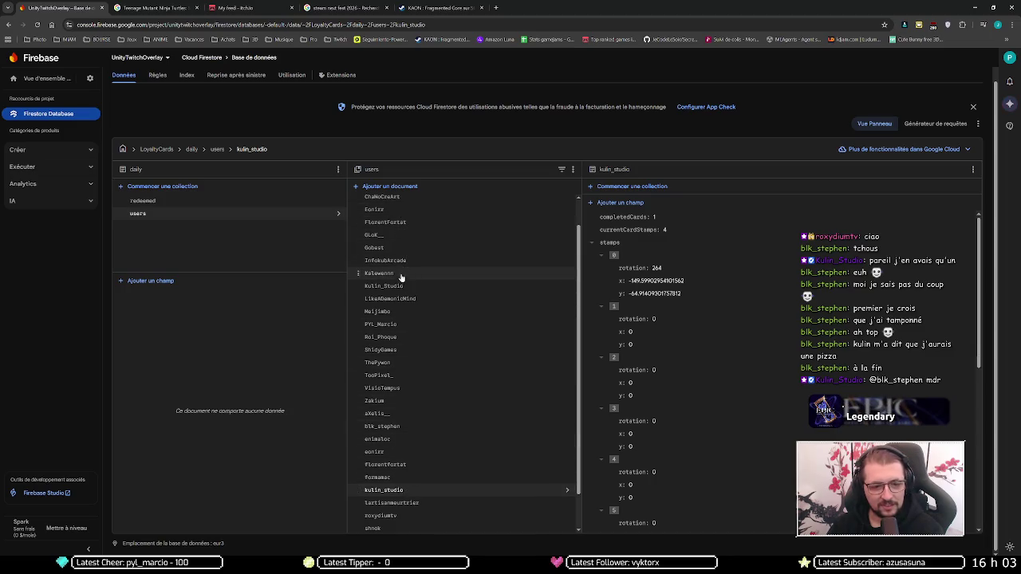
scroll(439, 290, down, 2)
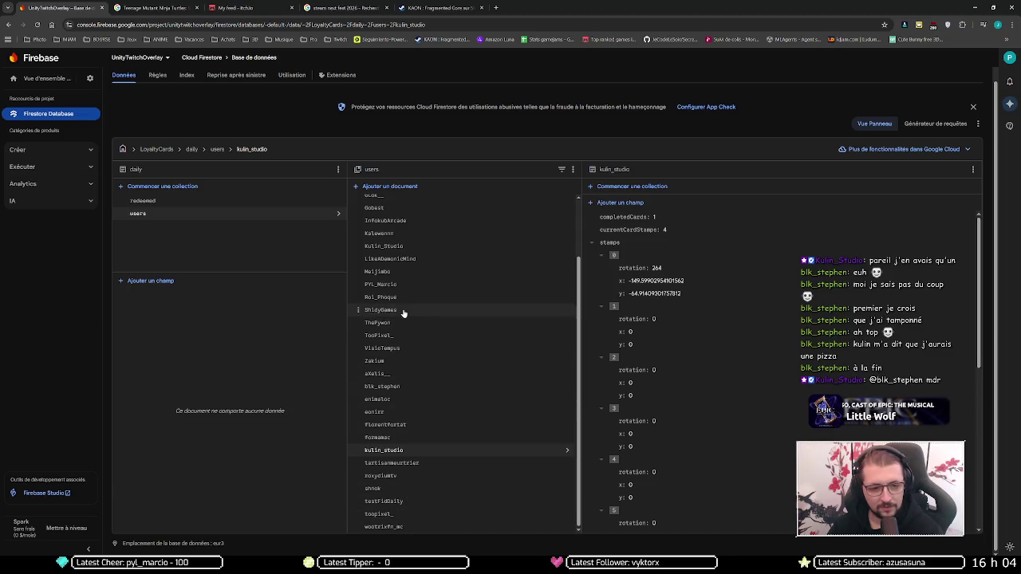
click(411, 335)
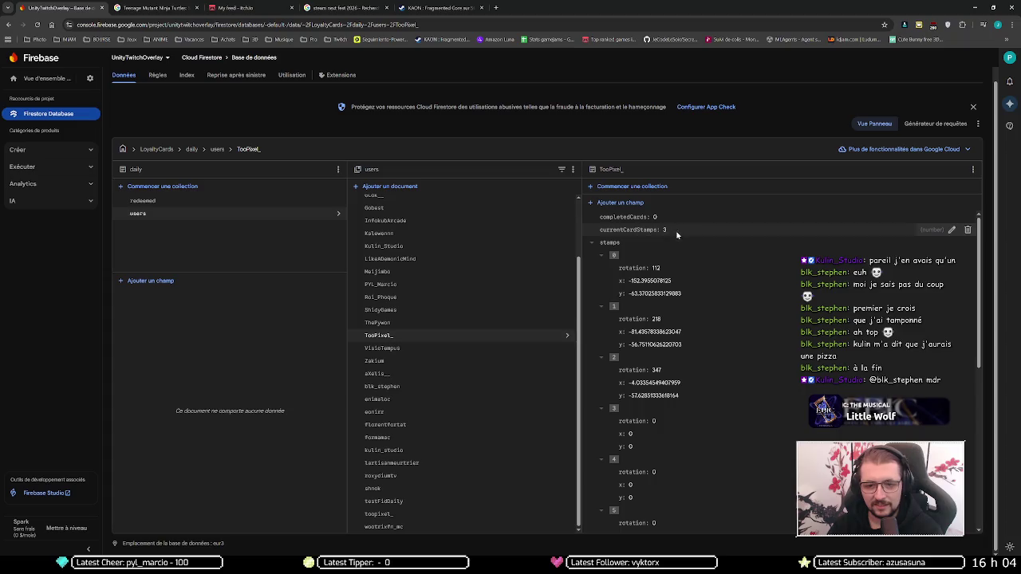
Set the lowercase toopixel_ document's currentCardStamps to 4.
click(399, 514)
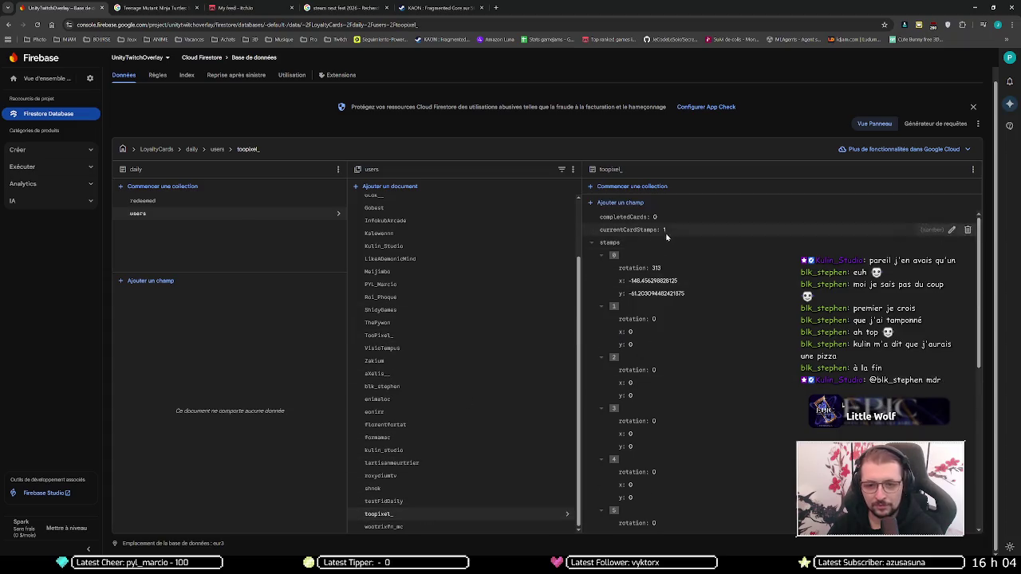
click(955, 231)
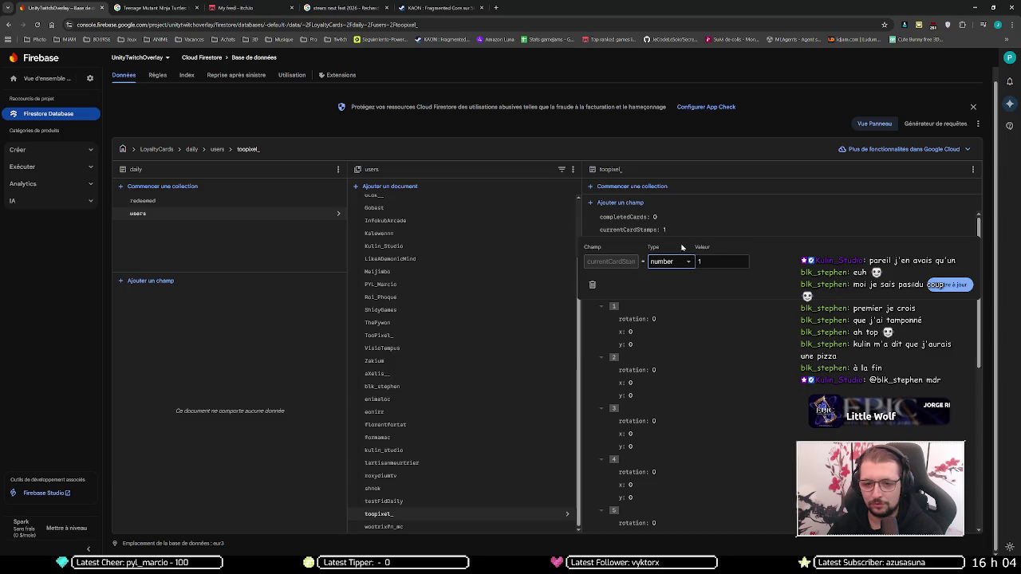
key(BackSpace)
text(4)
key(Return)
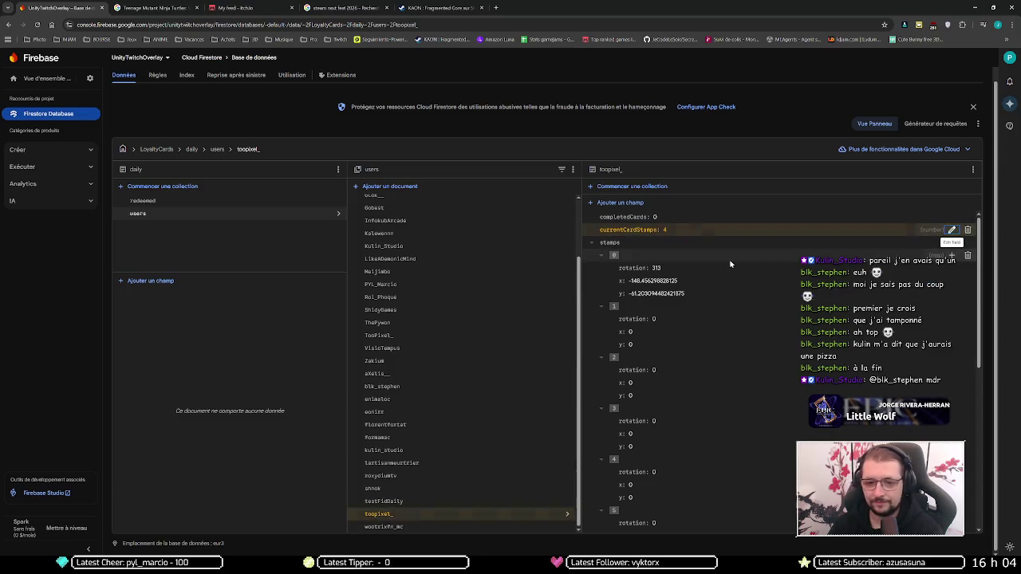
Check the TooPixel_ document's totalStamps, then delete the whole TooPixel_ document.
scroll(411, 289, up, 1)
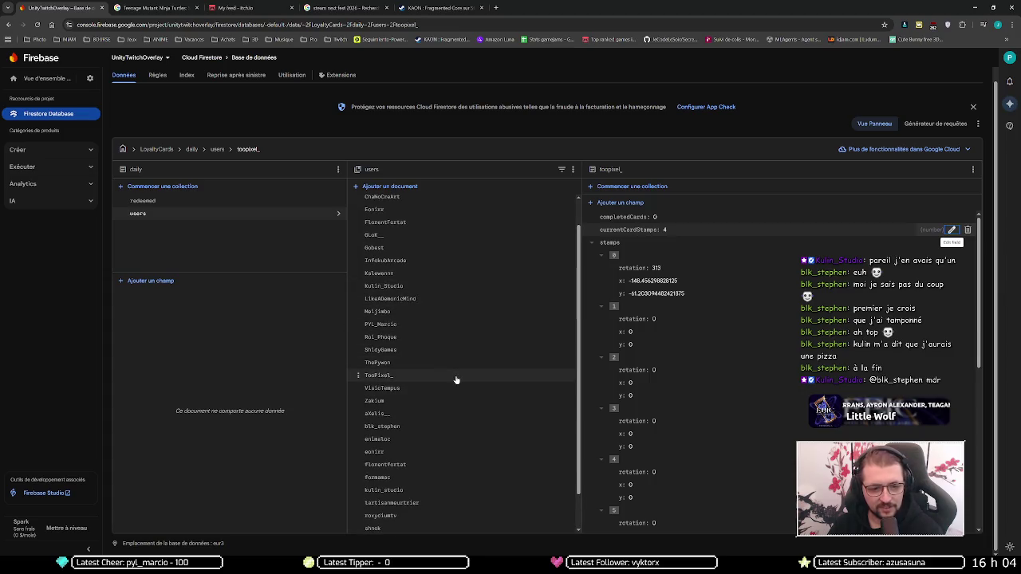
click(456, 378)
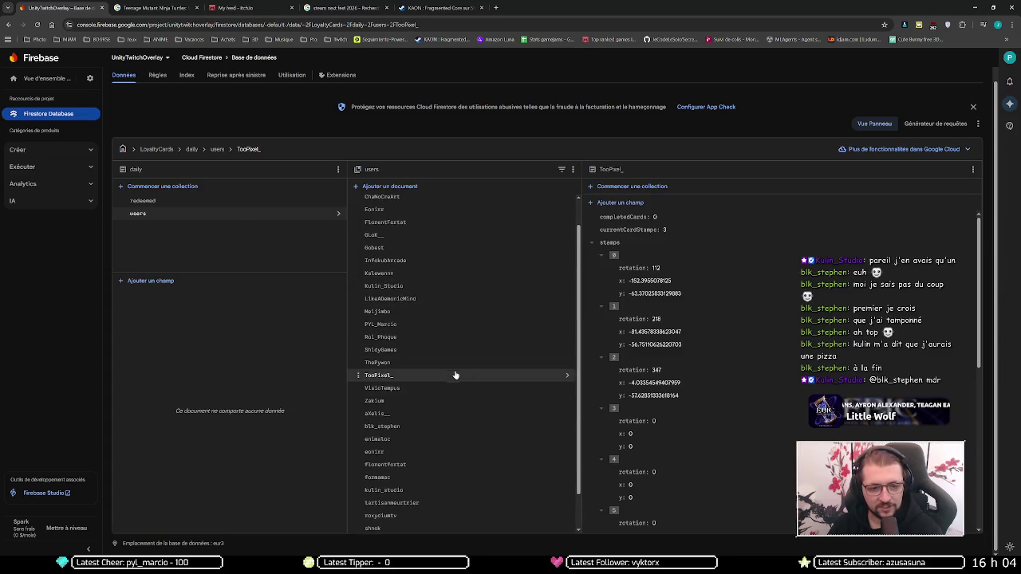
click(592, 242)
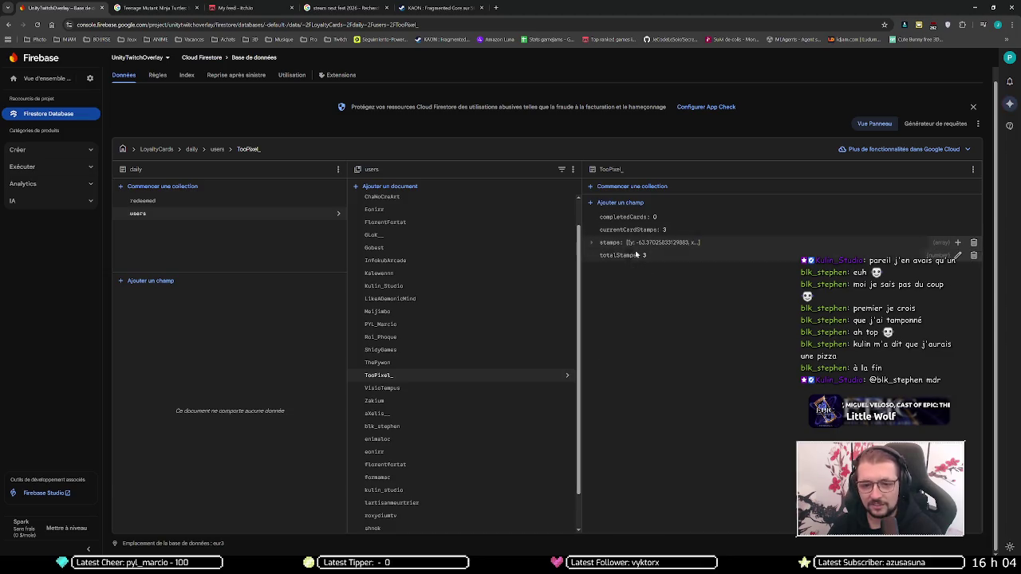
click(974, 170)
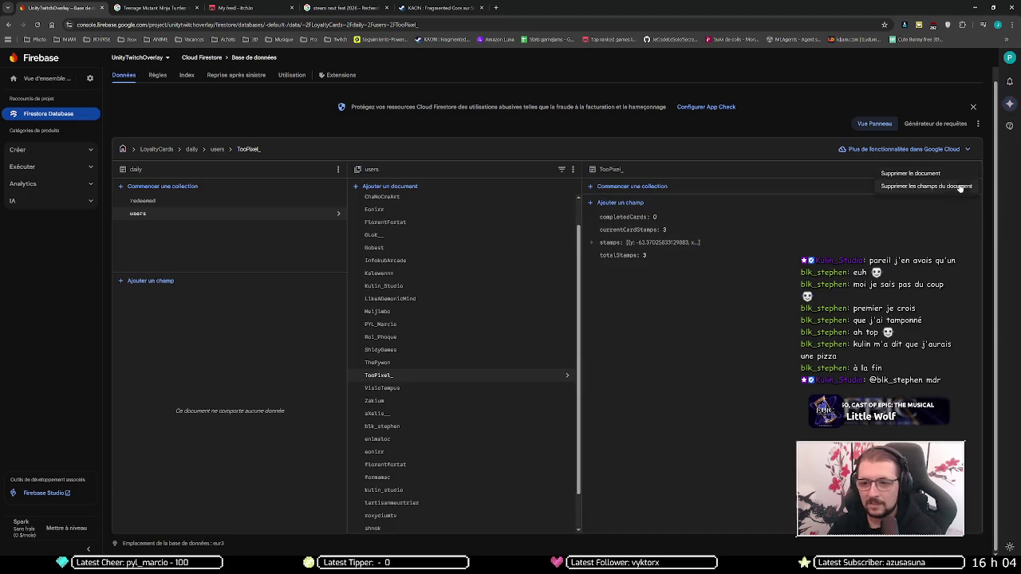
click(914, 174)
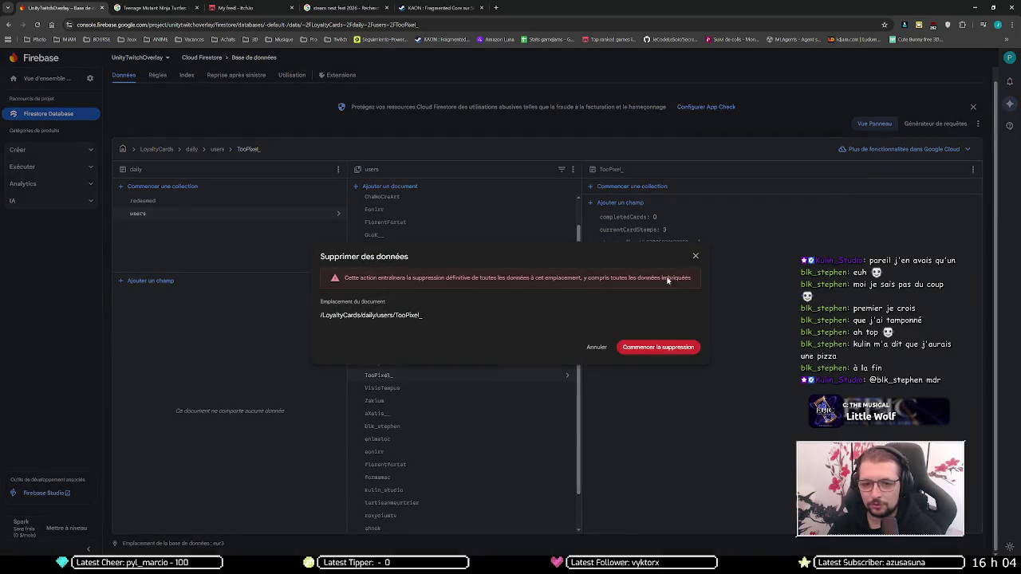
click(648, 350)
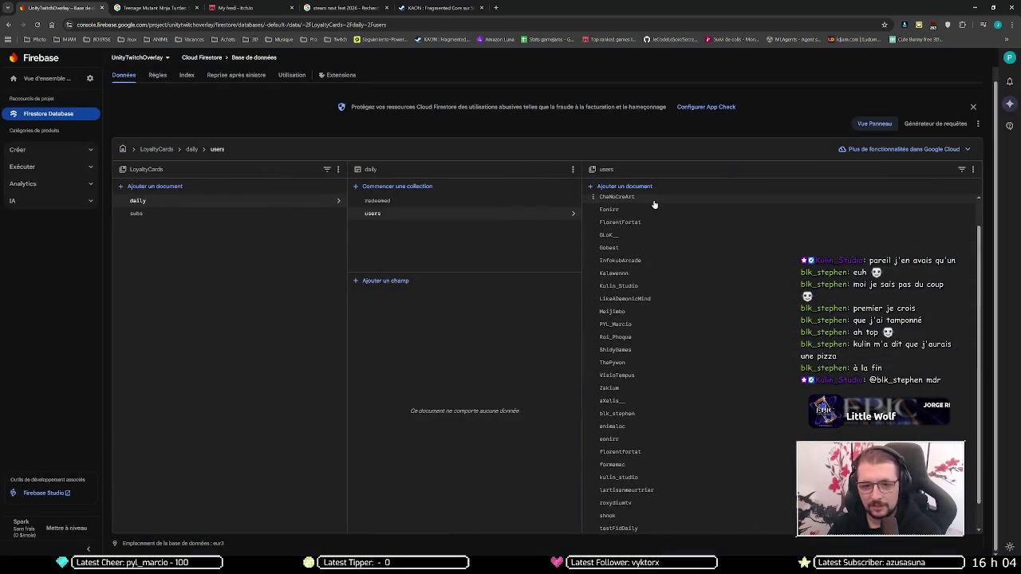
Delete all fields of the capitalised Kulin_Studio document.
click(645, 286)
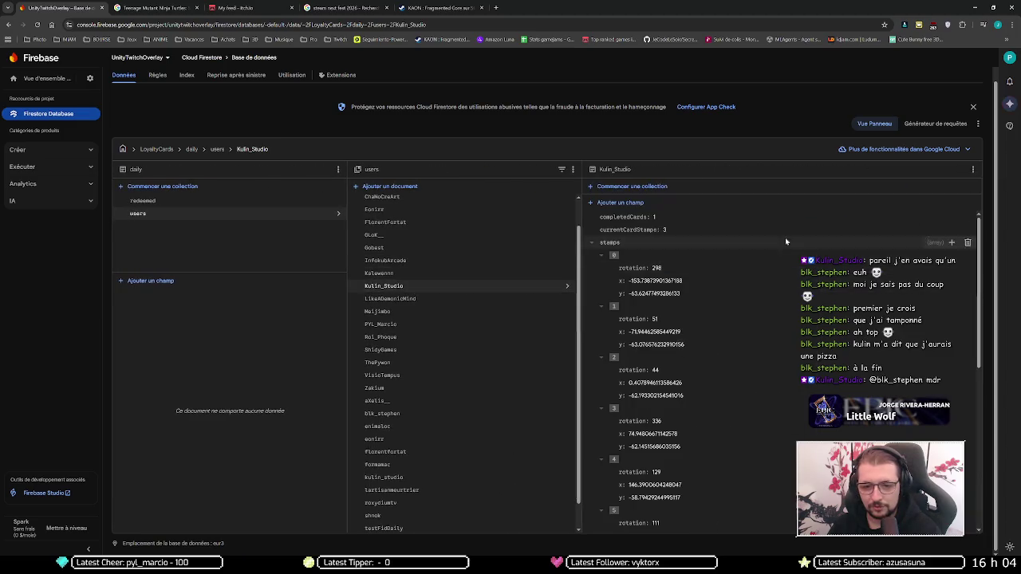
click(973, 169)
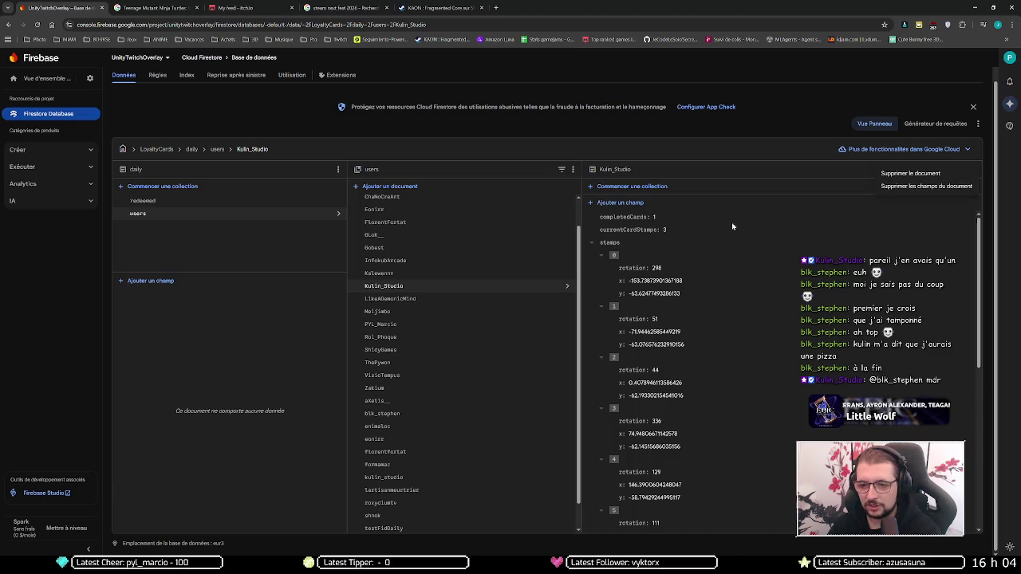
click(751, 175)
scroll(729, 296, down, 5)
click(973, 171)
click(931, 183)
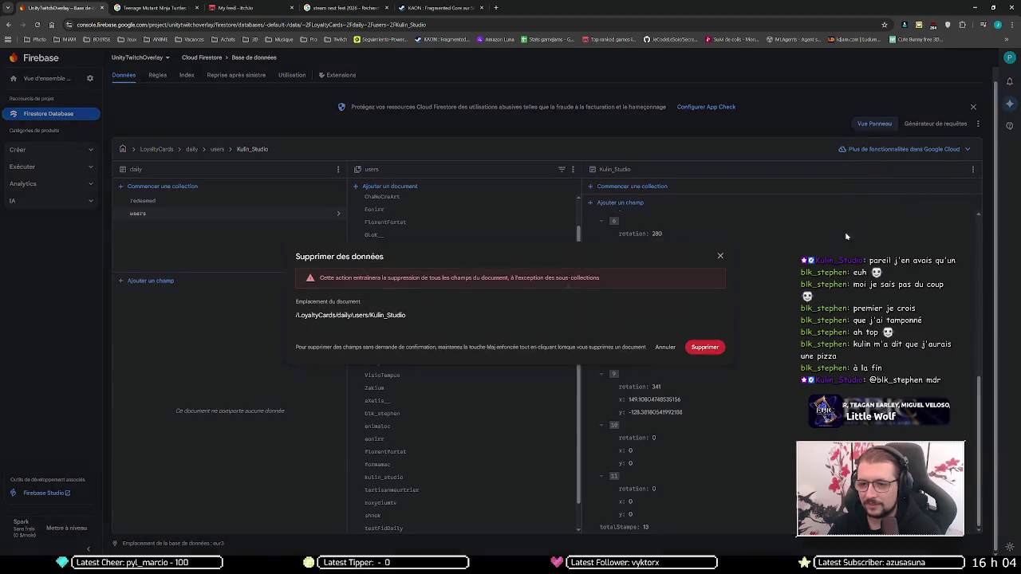
click(705, 347)
scroll(408, 404, down, 1)
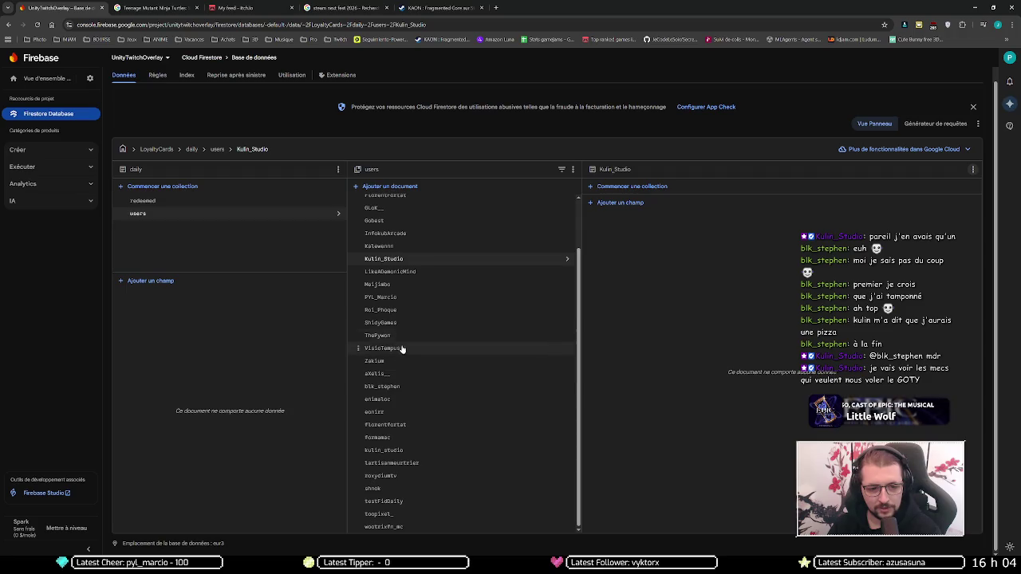
Set the lowercase kulin_studio document's totalStamps to 14.
click(383, 450)
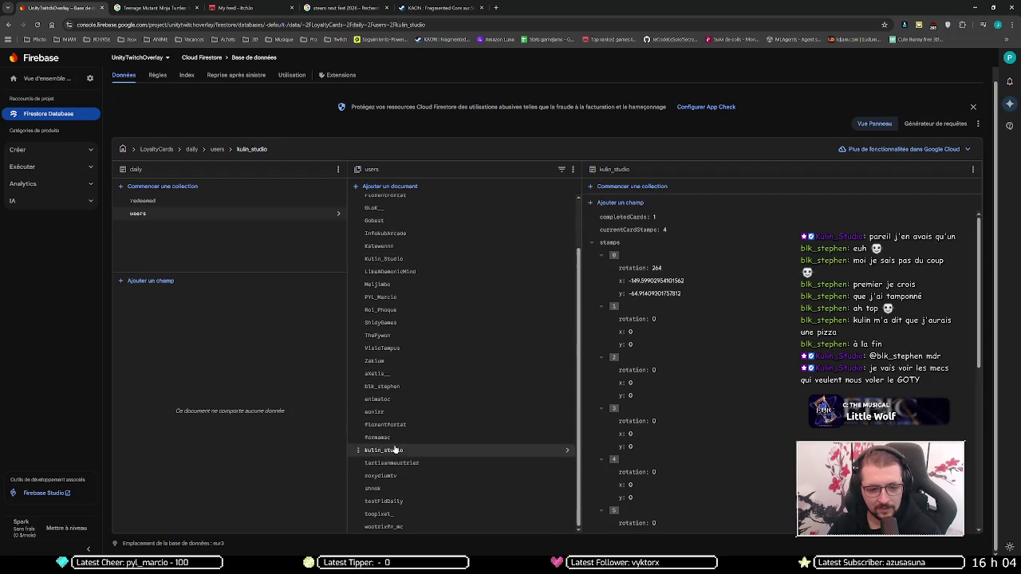
scroll(706, 353, down, 4)
scroll(707, 354, down, 1)
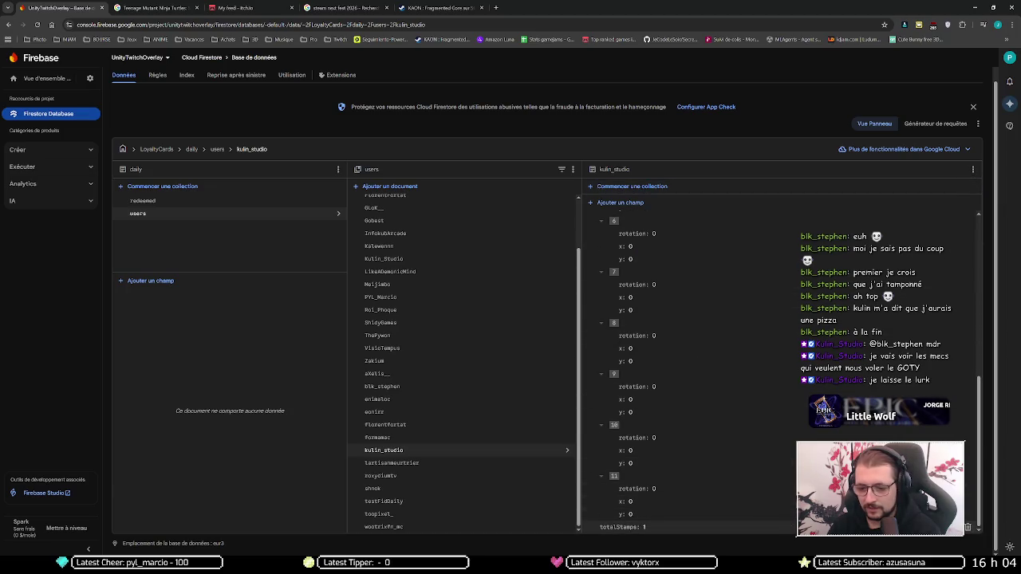
click(960, 528)
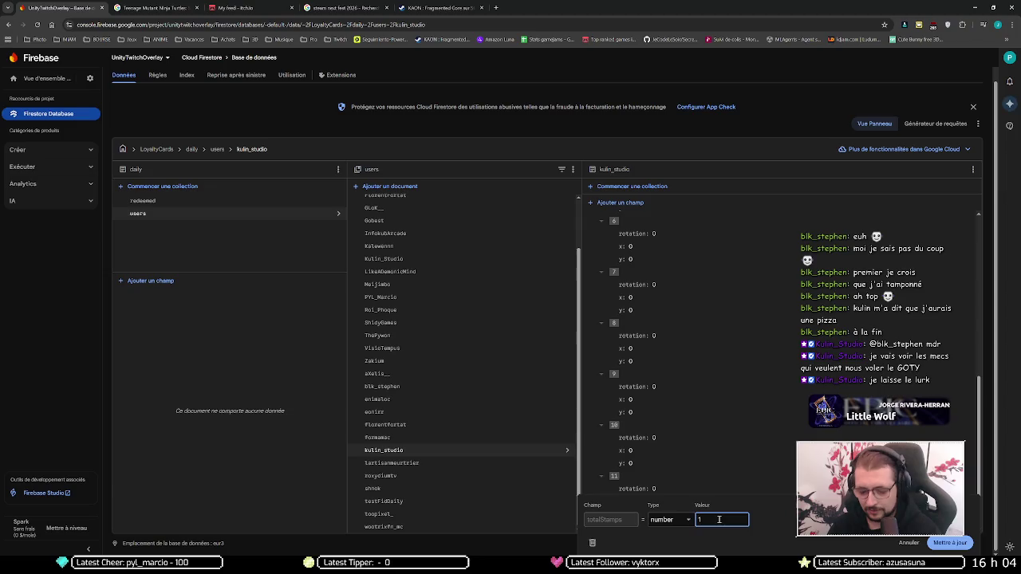
text(4)
key(Return)
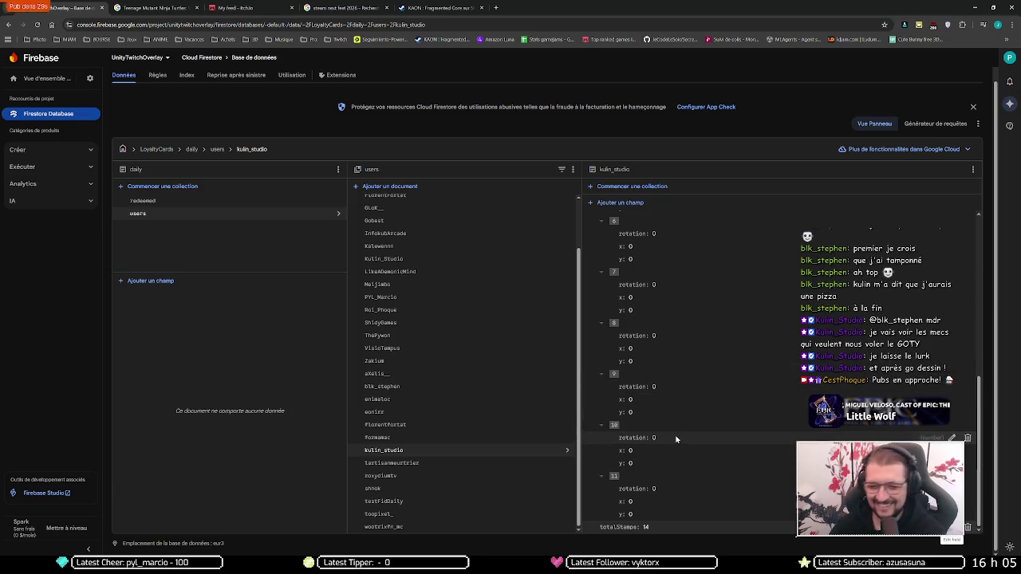
click(421, 463)
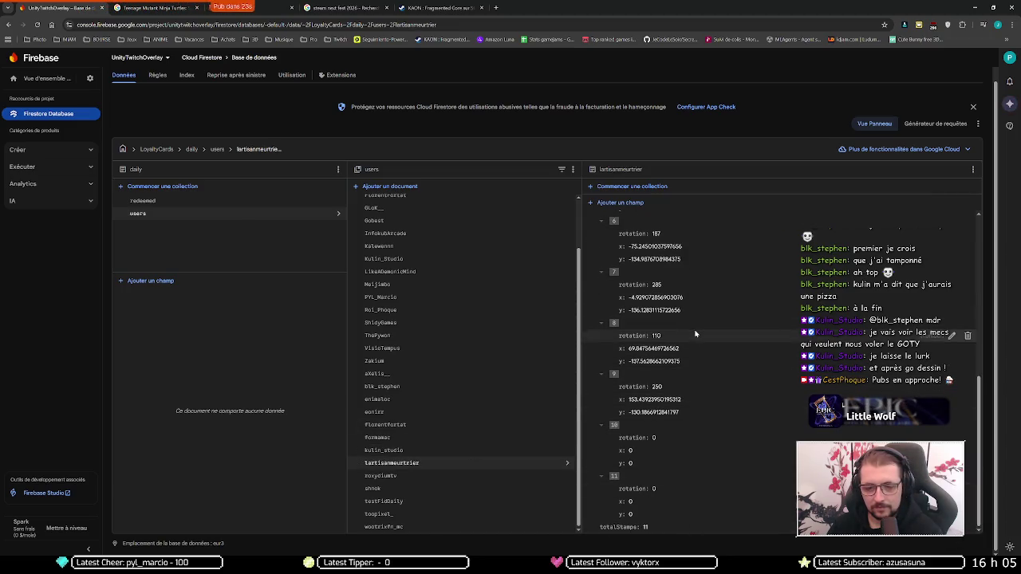
Compare the viewer's two documents and set the lowercase one's totalStamps to 15.
scroll(448, 396, up, 1)
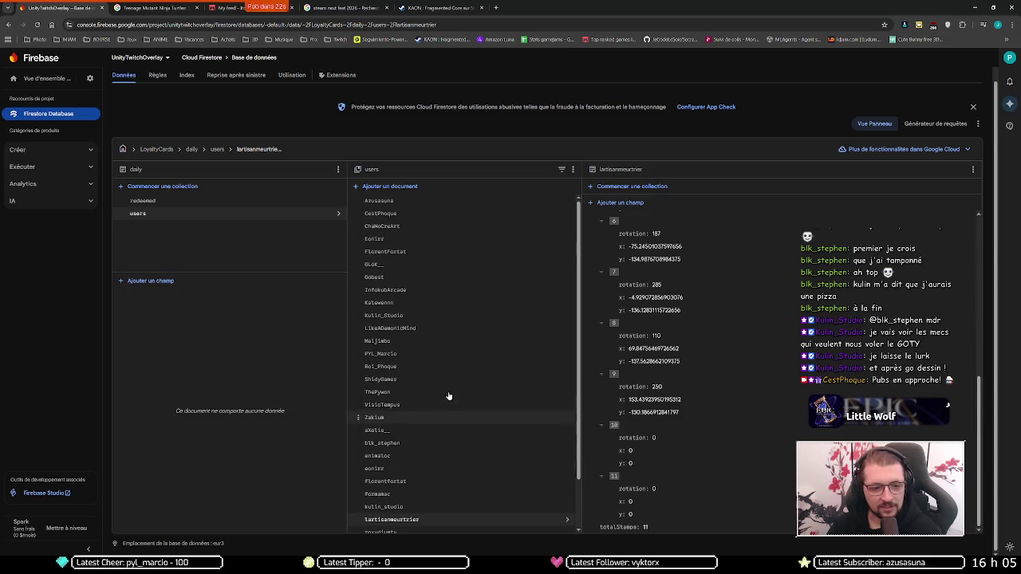
click(430, 239)
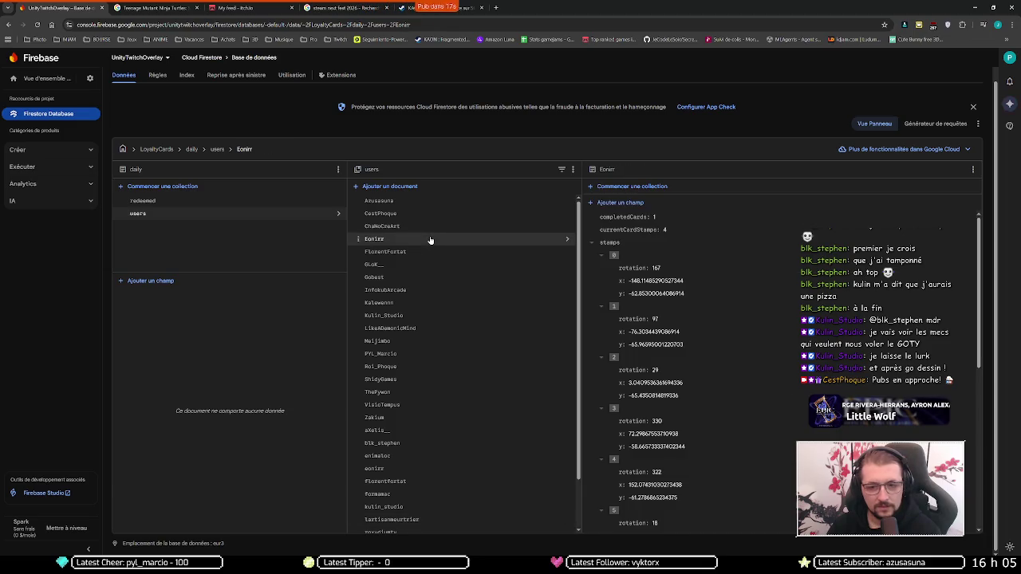
scroll(674, 293, down, 5)
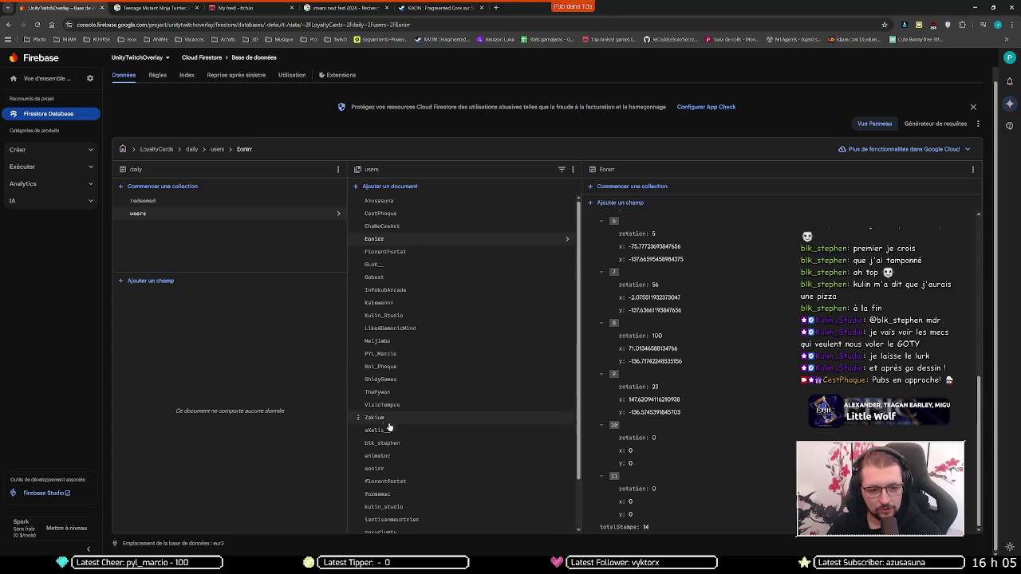
click(387, 472)
scroll(720, 377, down, 5)
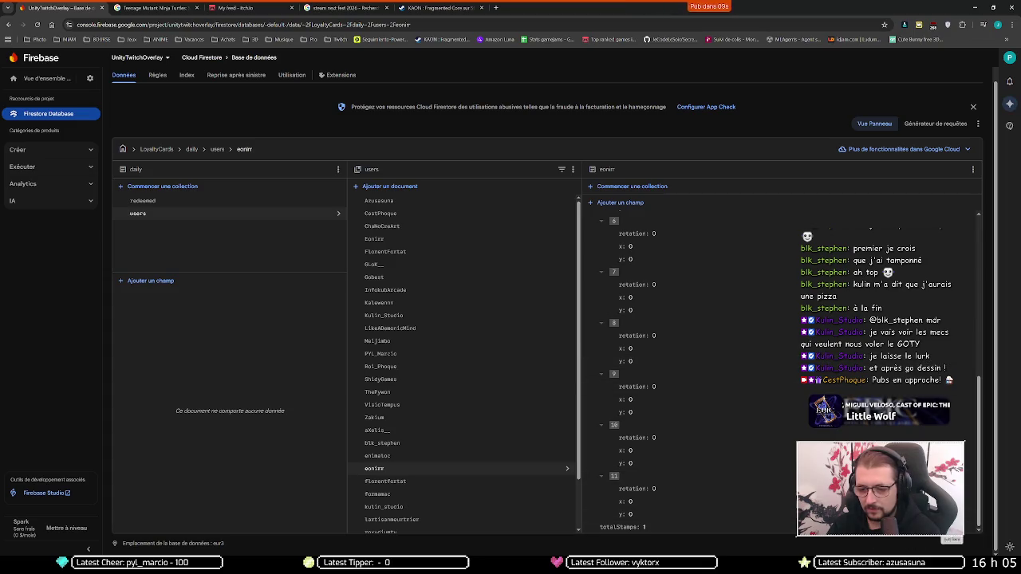
click(762, 527)
click(721, 519)
text(5)
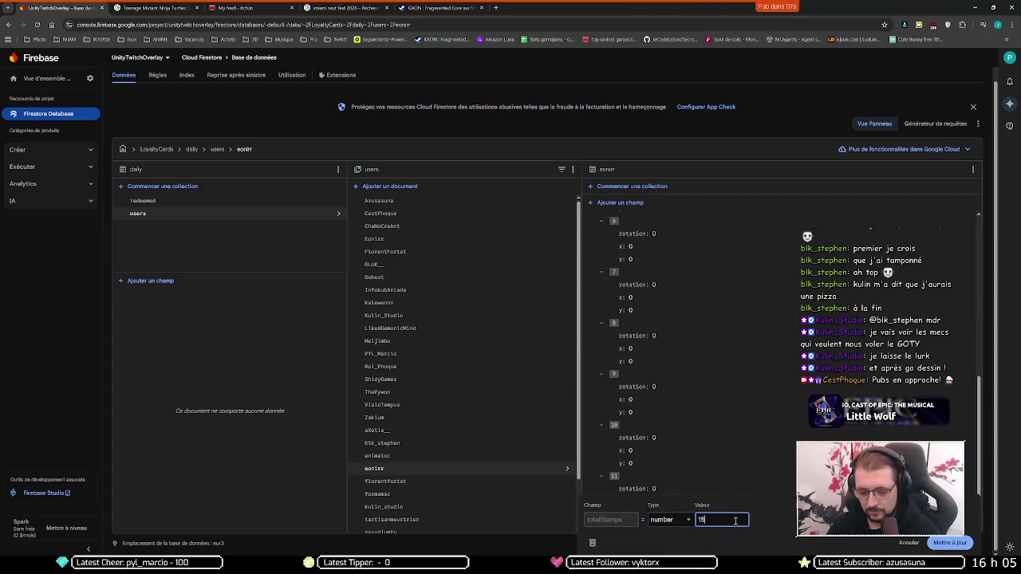
key(Return)
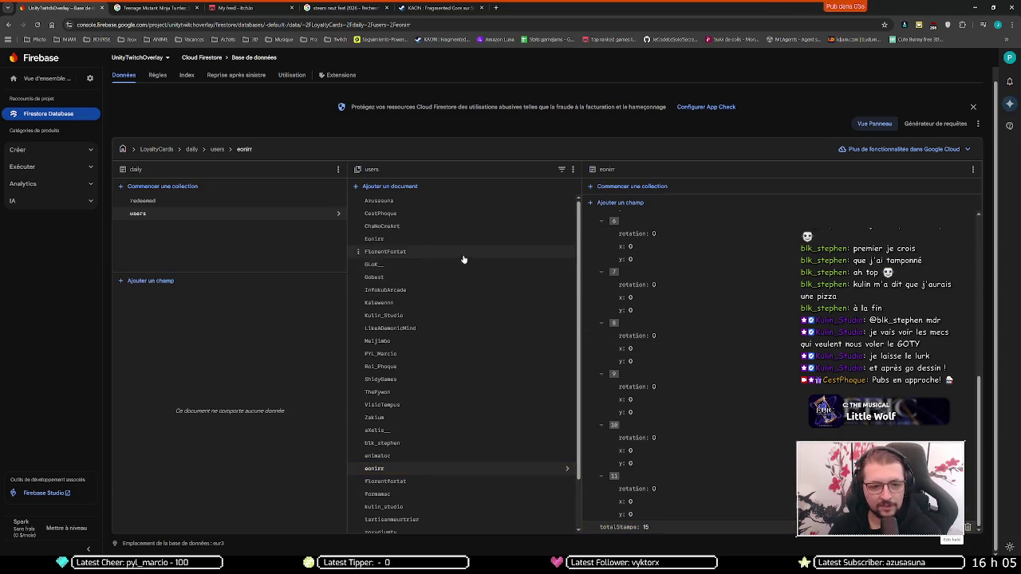
Delete the viewer's capitalised duplicate document.
click(563, 241)
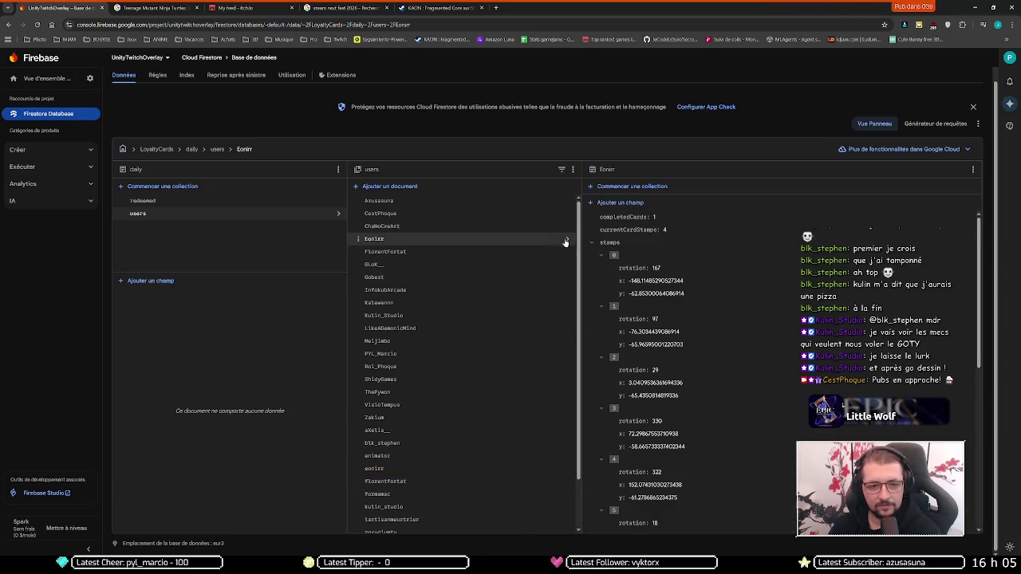
click(973, 169)
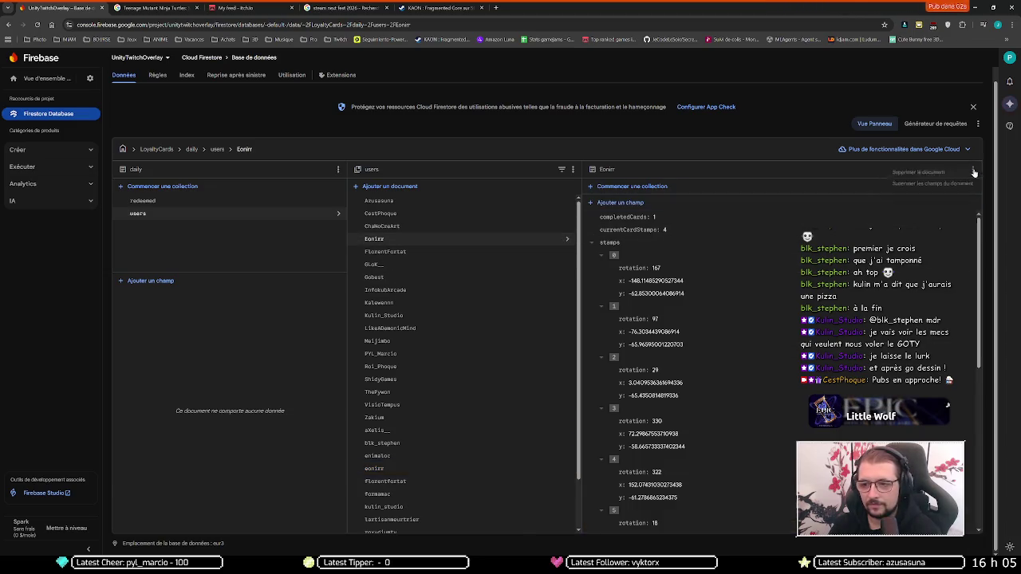
click(919, 172)
click(671, 349)
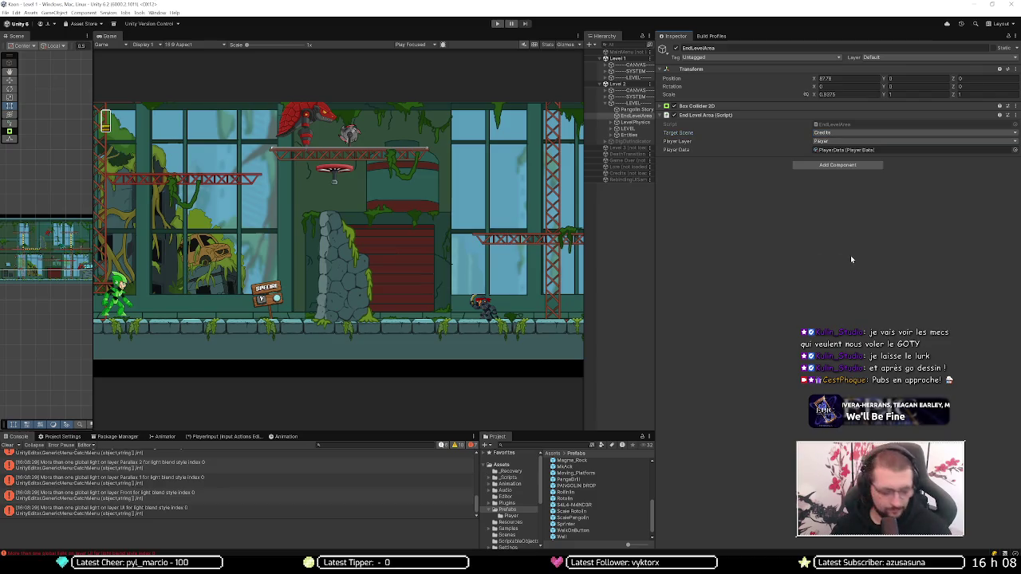
Build KAON for Windows from Build Profiles into the 20251222 folder.
key(ctrl+shift+b)
click(943, 542)
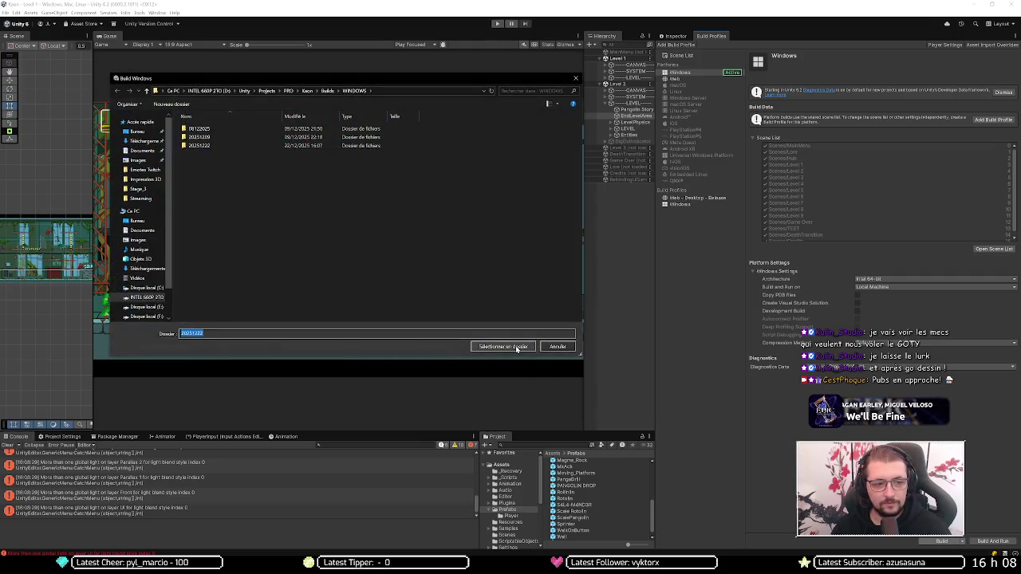
click(517, 348)
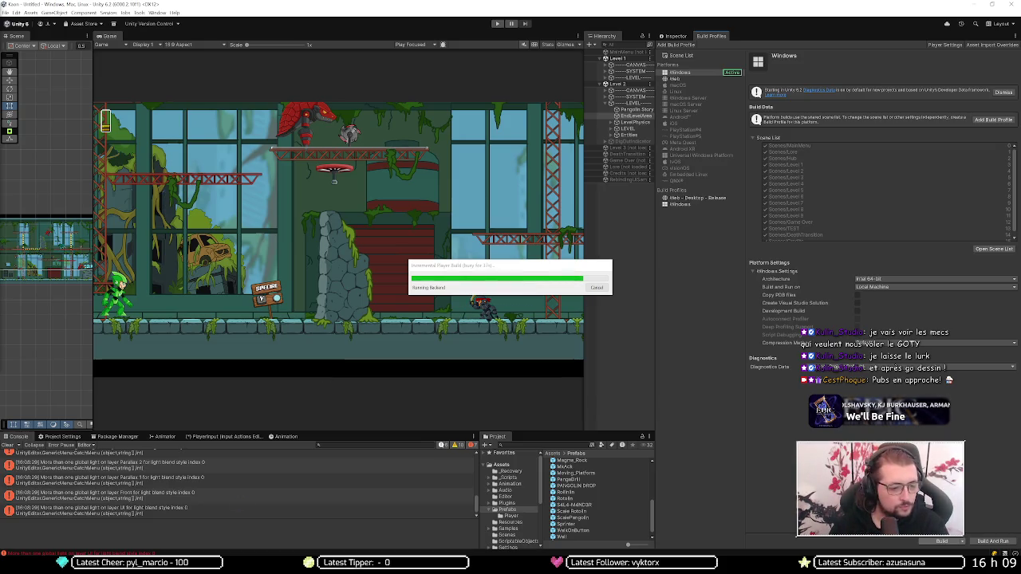
Check the itch.io notifications and the KAON dashboard, then minimize Chrome to return to Unity.
mouse_move(84, 565)
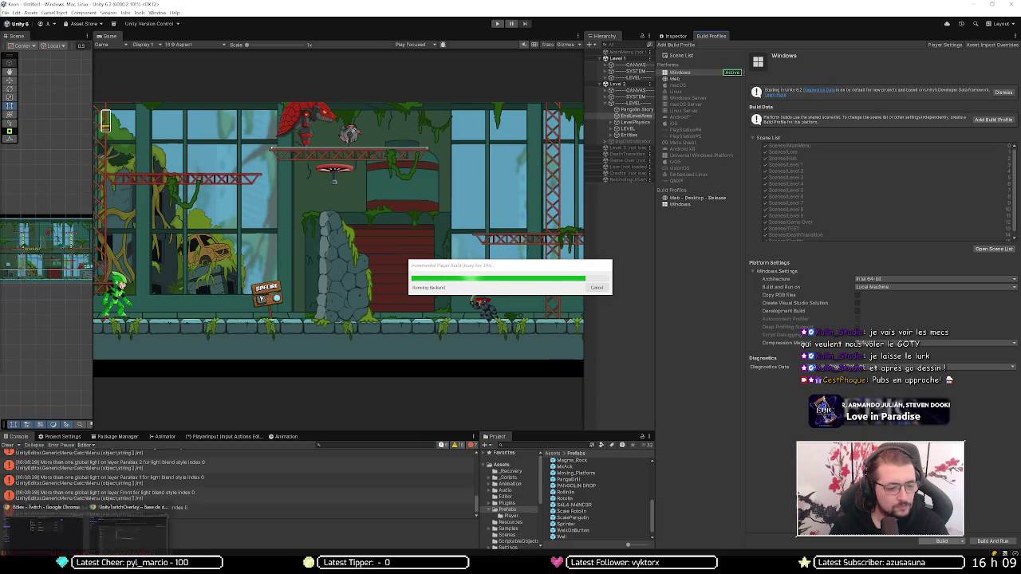
click(70, 540)
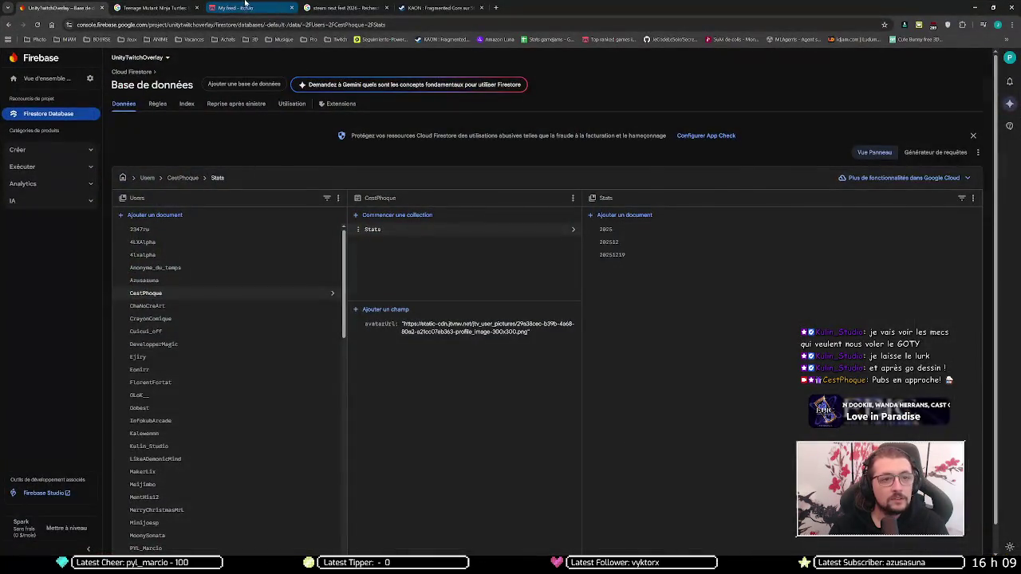
click(239, 7)
click(924, 60)
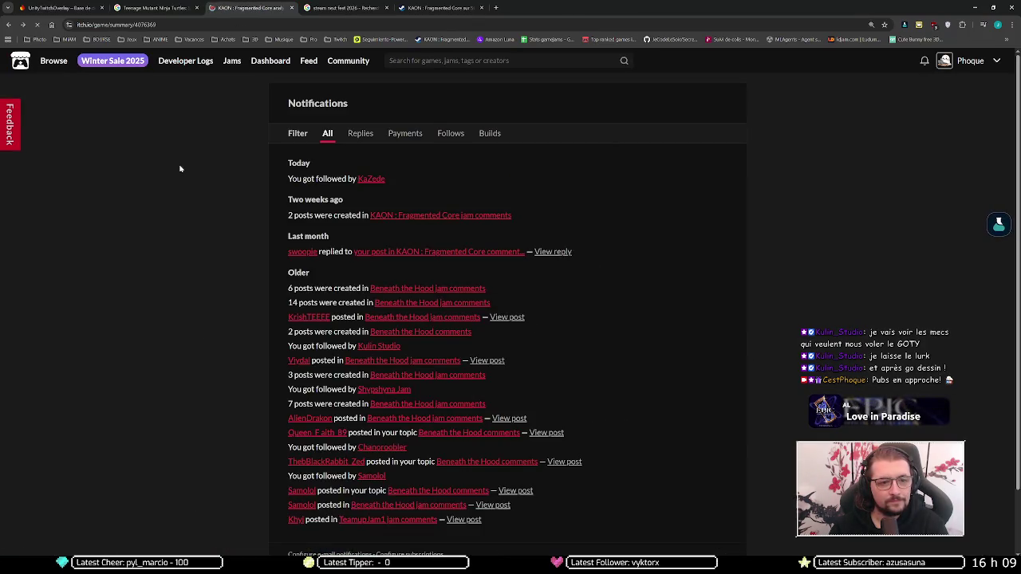
key(alt+Left)
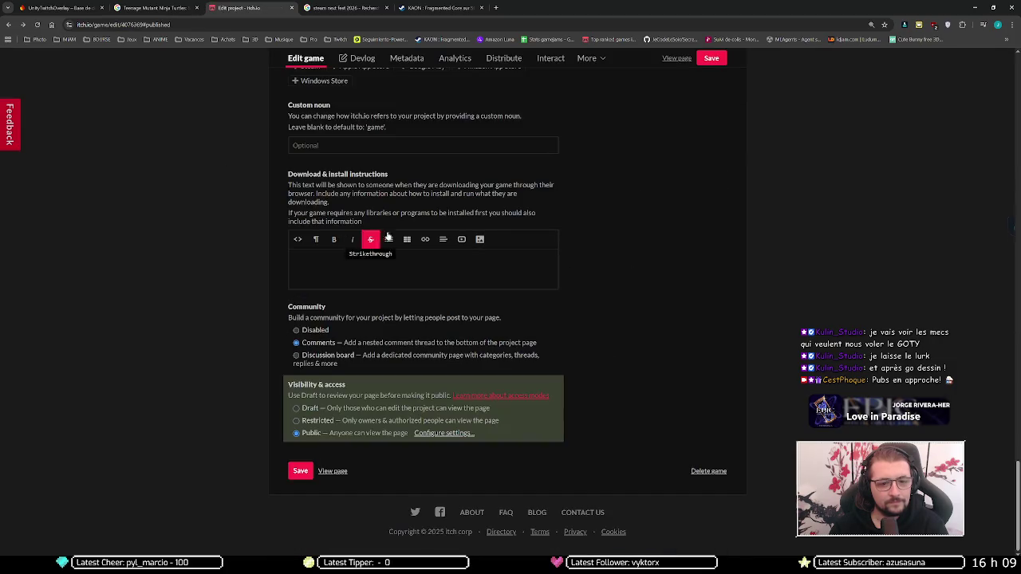
click(972, 8)
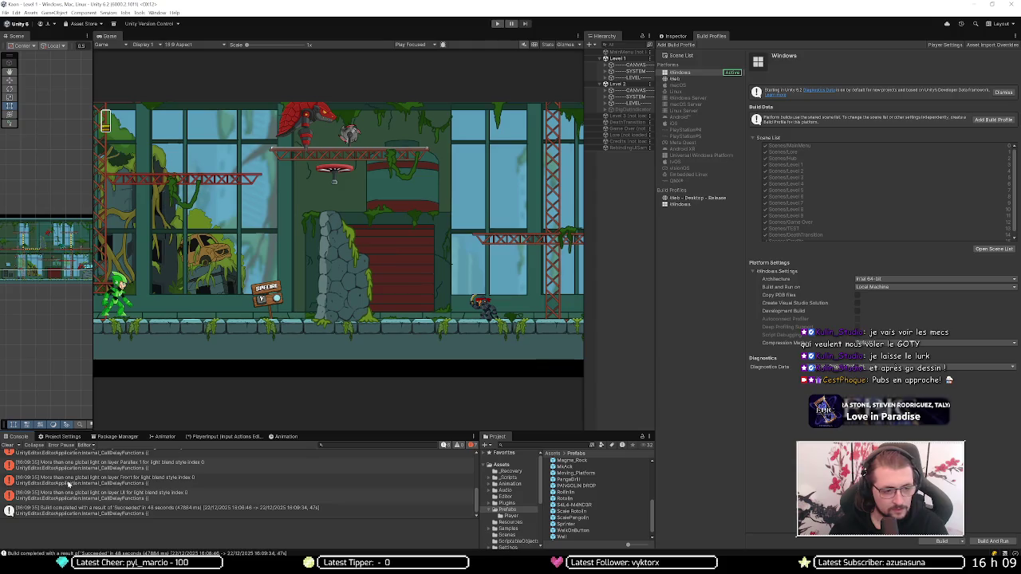
Clear the Unity console and switch the KAON build profile from Windows to Web.
click(8, 445)
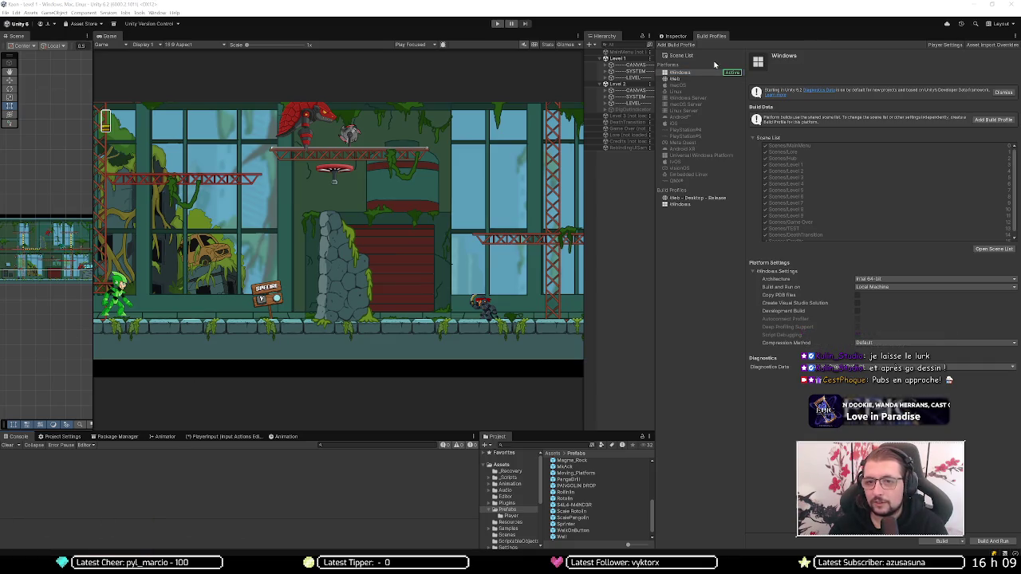
click(695, 79)
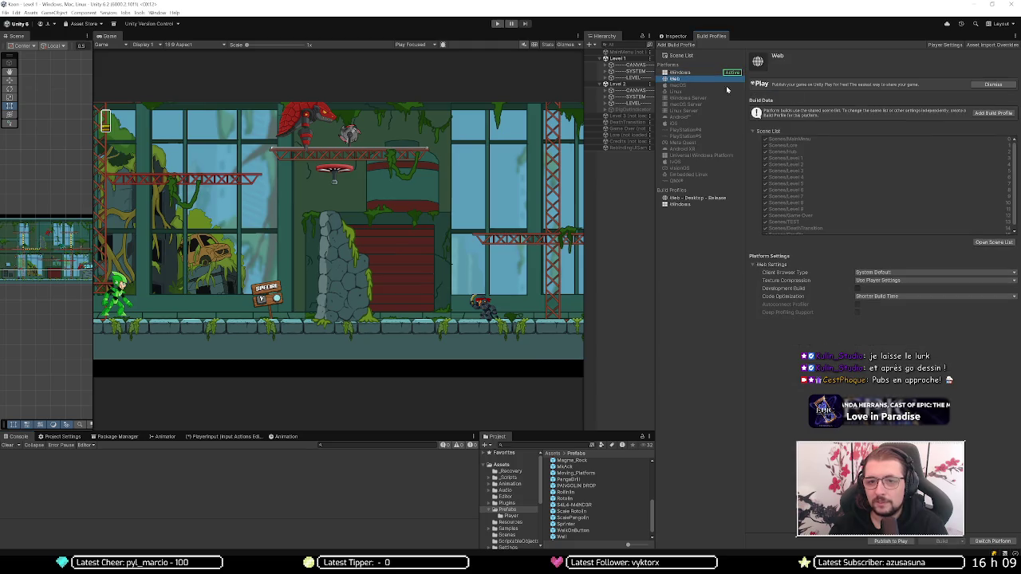
click(993, 542)
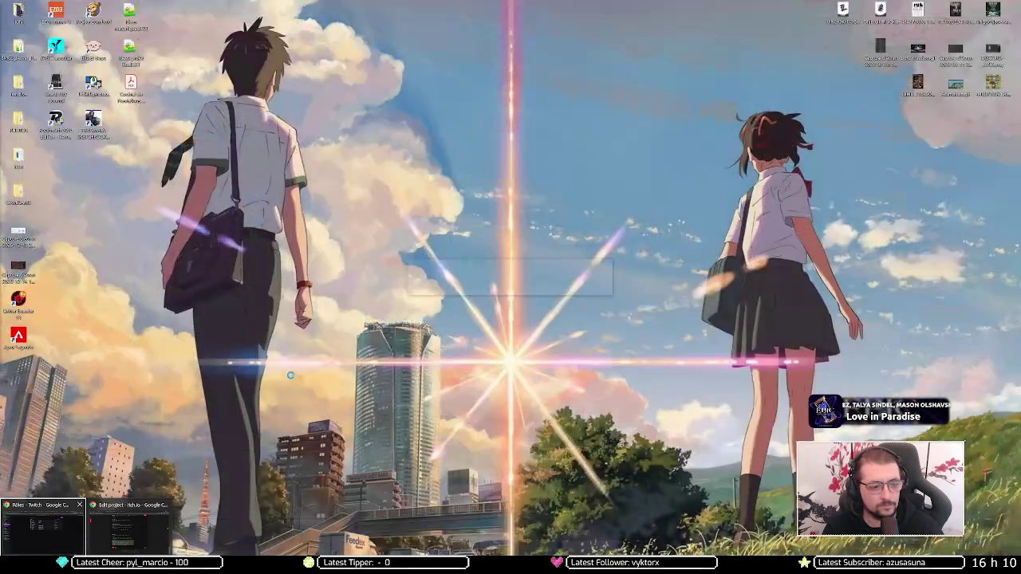
Return to the KAON edit page and open the upload file picker, cancelling it twice.
click(128, 527)
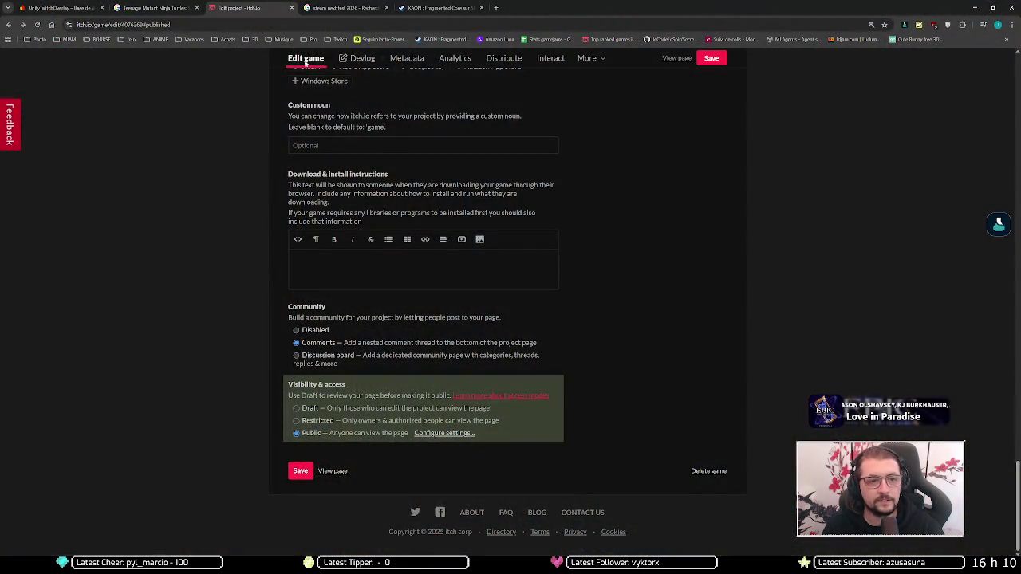
scroll(395, 250, up, 20)
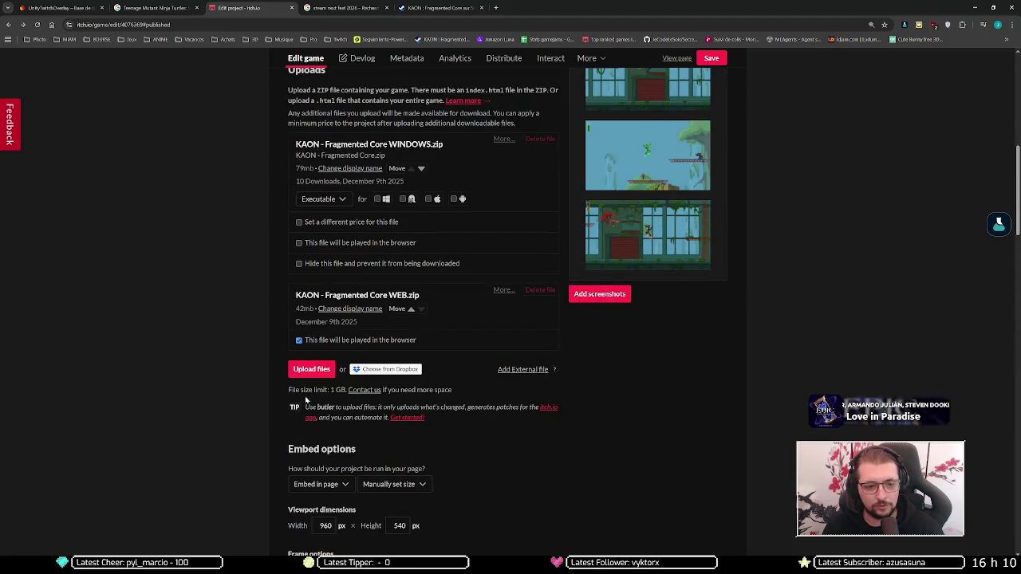
click(311, 369)
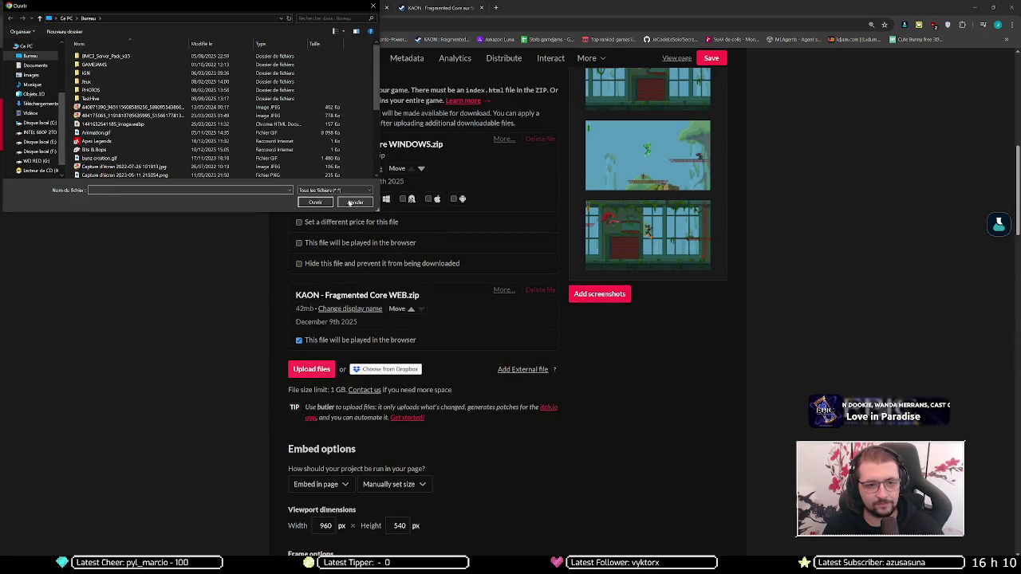
click(355, 202)
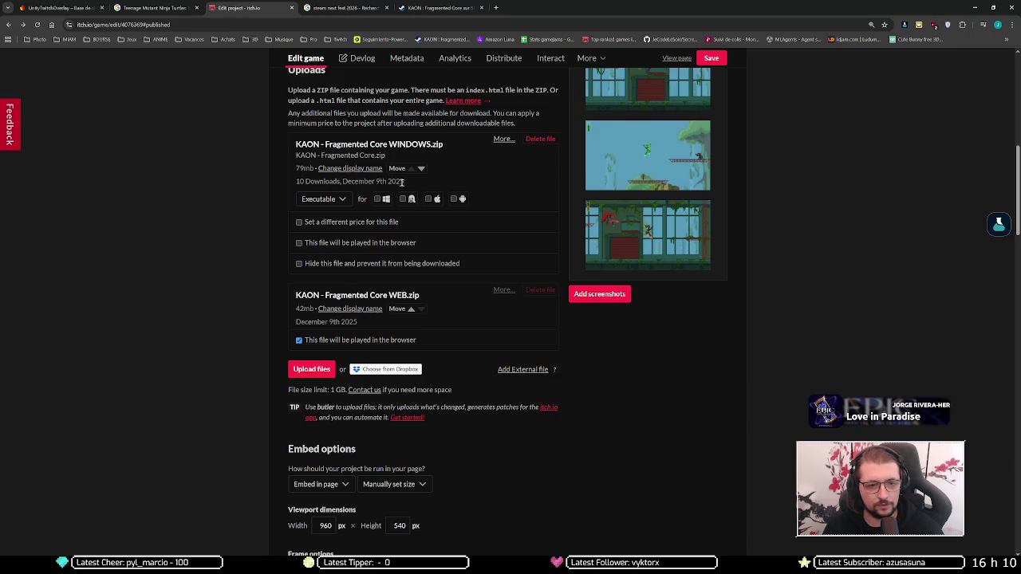
click(318, 370)
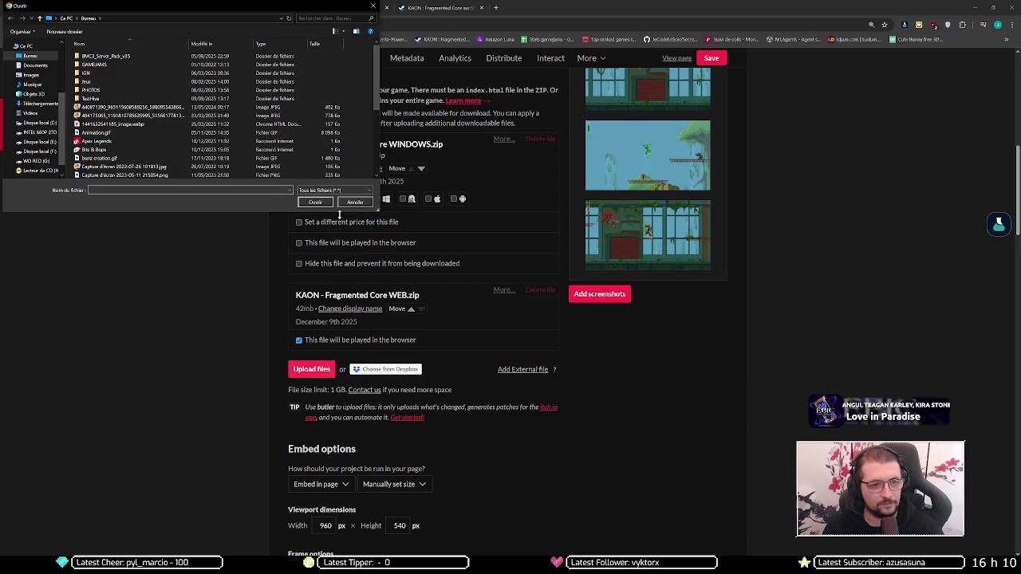
click(360, 206)
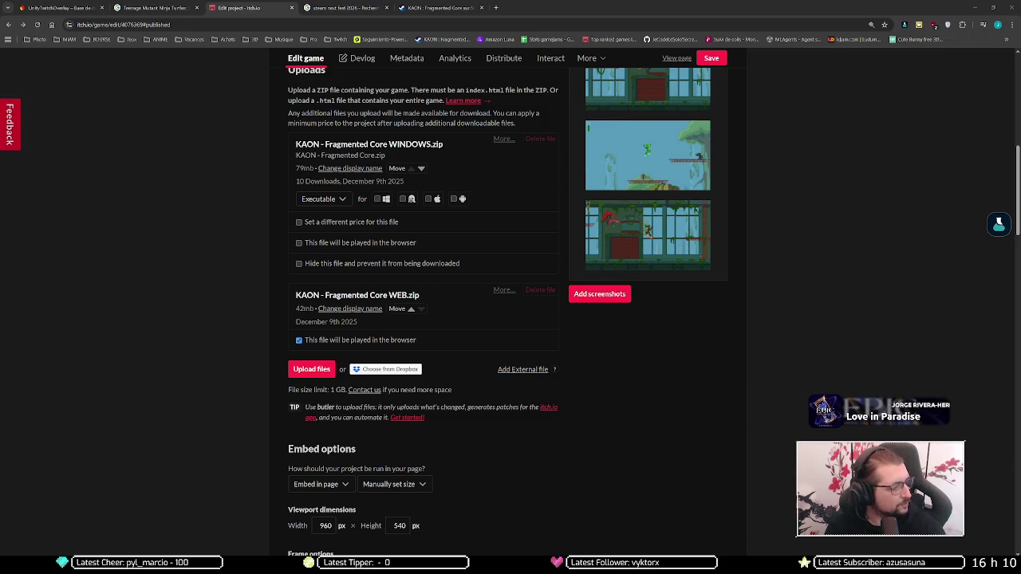
Open the upload file picker and paste in the Builds\WINDOWS\20251222 folder path.
click(311, 369)
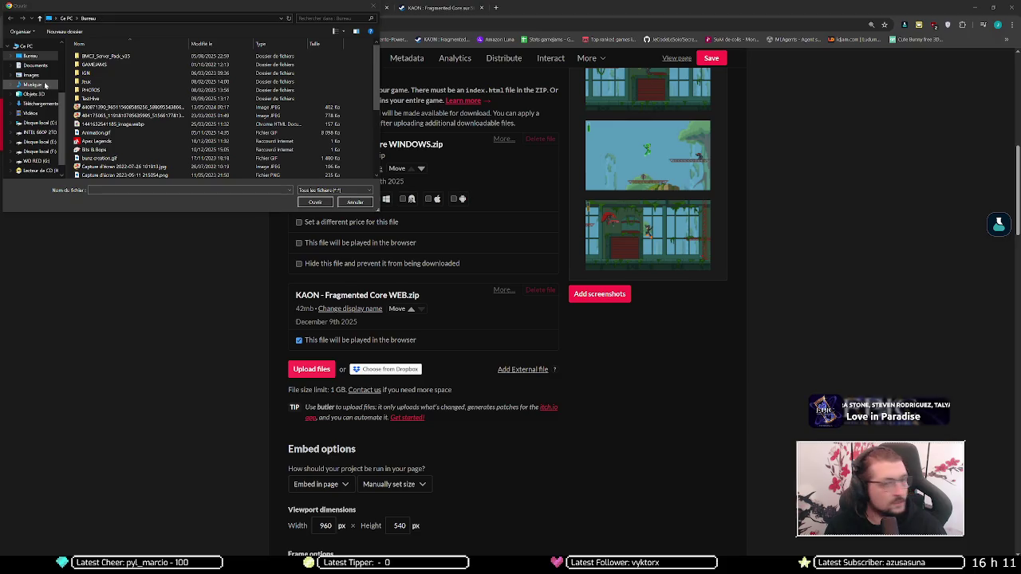
click(141, 17)
key(ctrl+v)
key(Return)
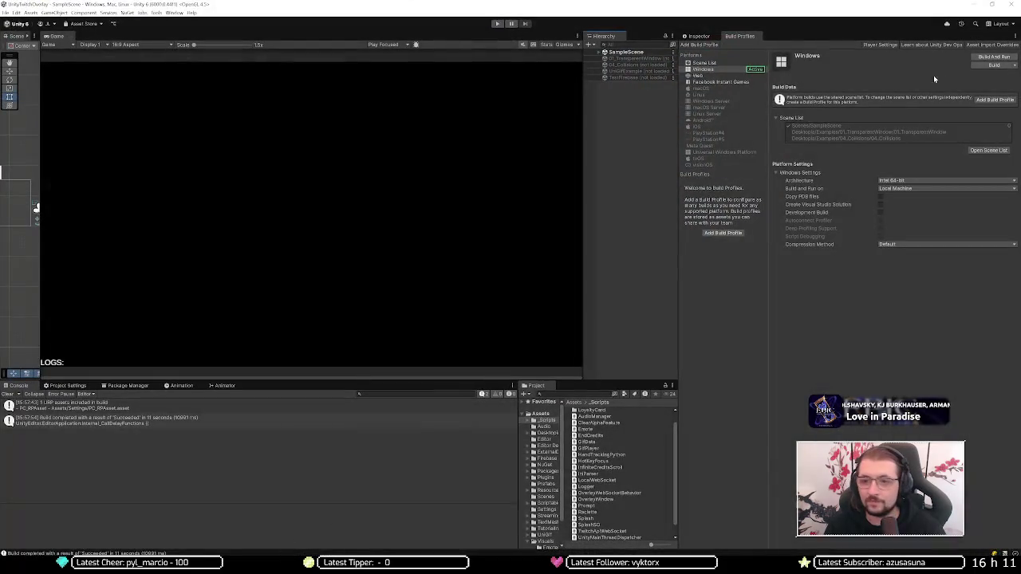
Cancel the UnityTwitchOverlay Windows build, clear the console, and unload the Level 2 scene.
click(995, 65)
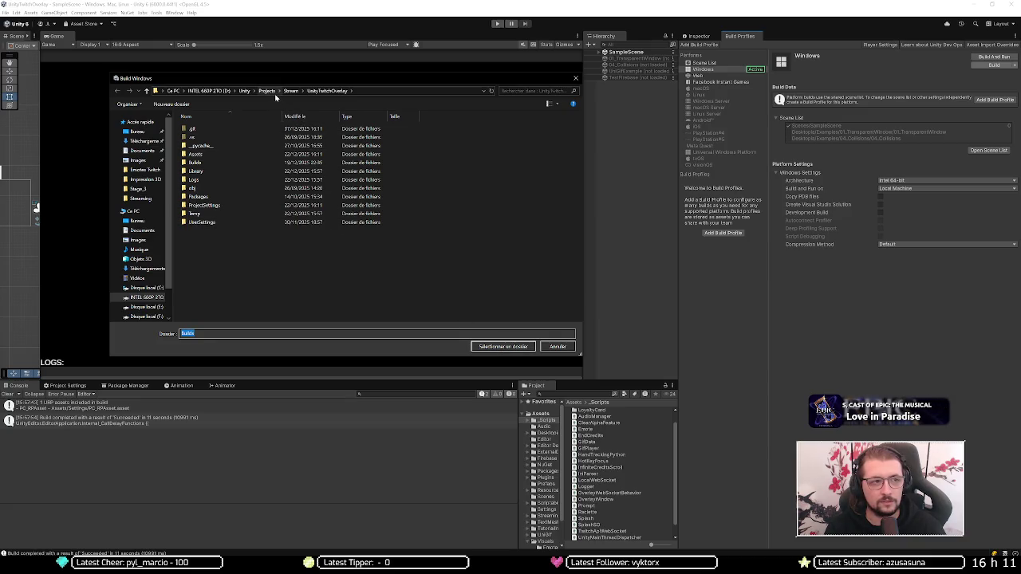
click(575, 79)
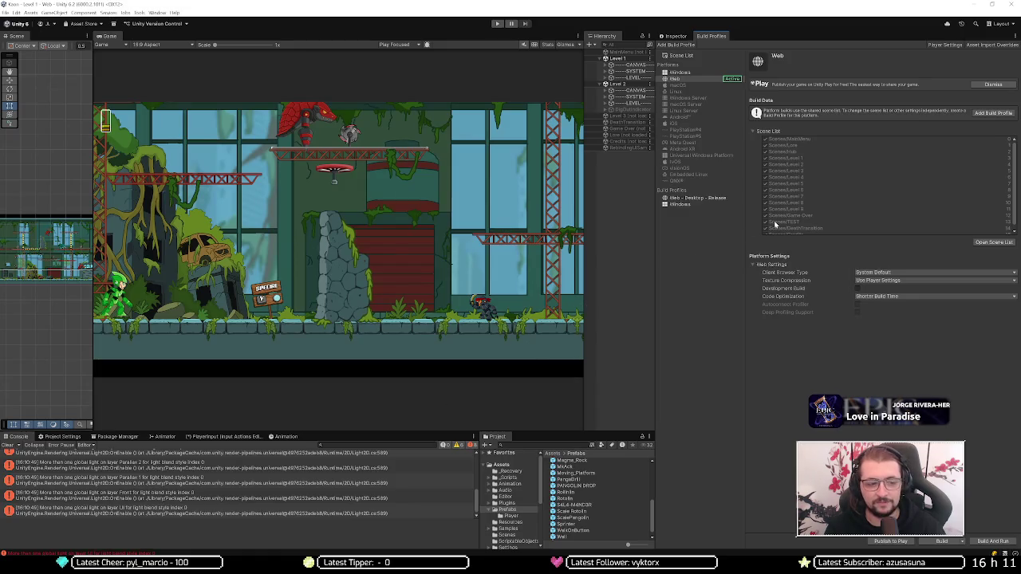
click(8, 446)
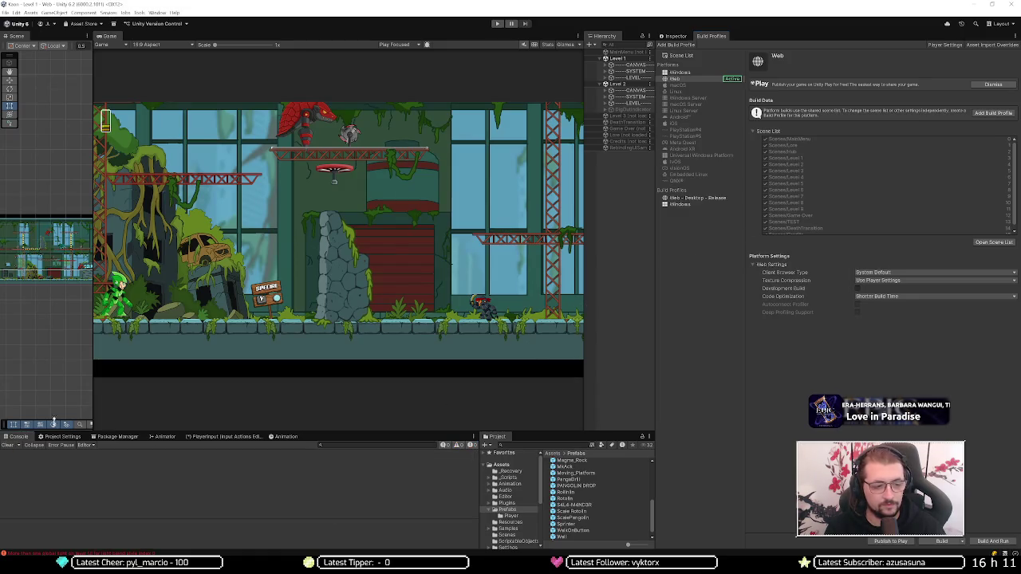
right_click(622, 85)
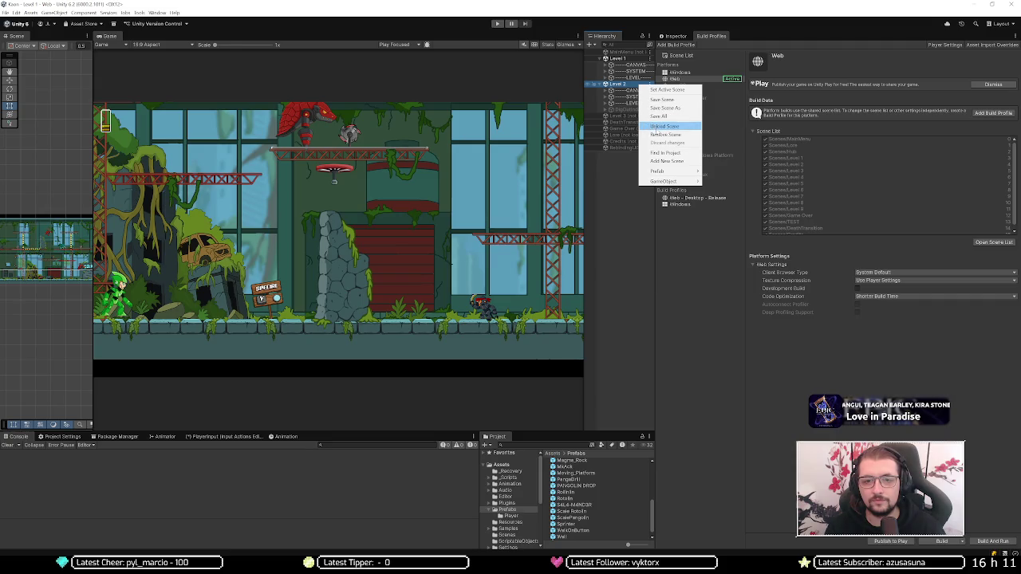
click(670, 129)
Build the KAON web version into a newly created 20251222 folder.
click(890, 542)
click(950, 542)
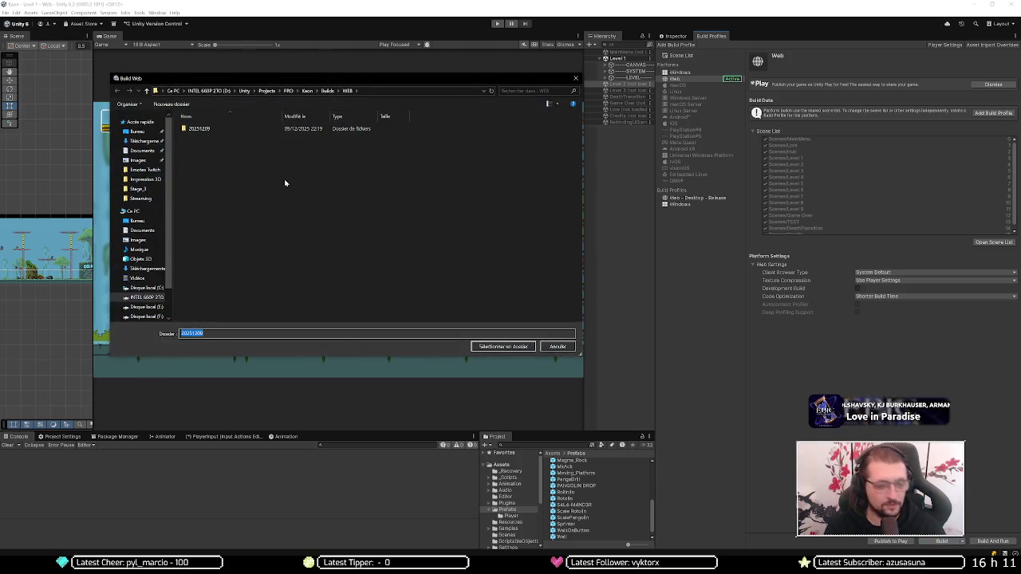
key(ctrl+shift+n)
text(2025)
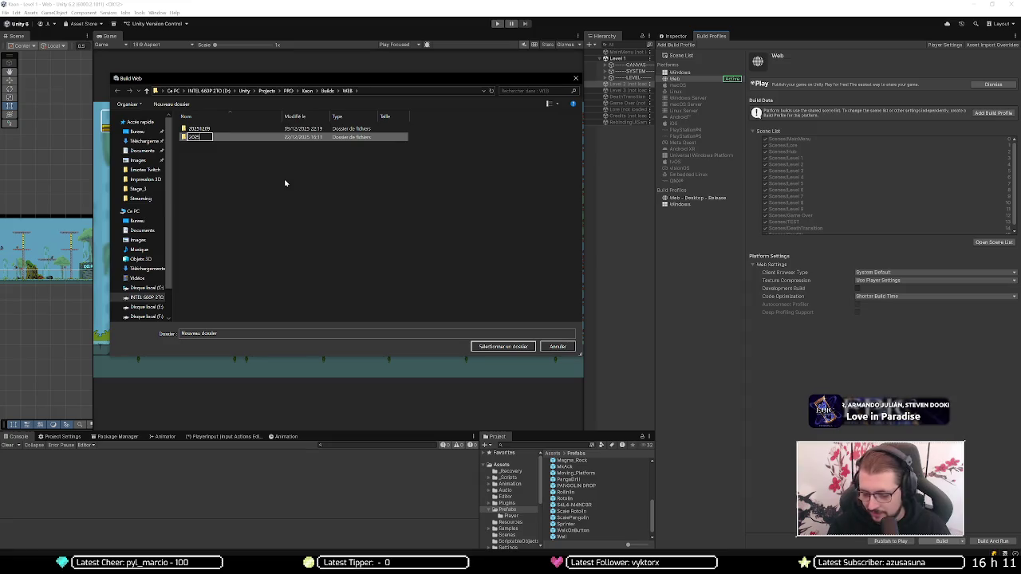
text(1222)
key(Return)
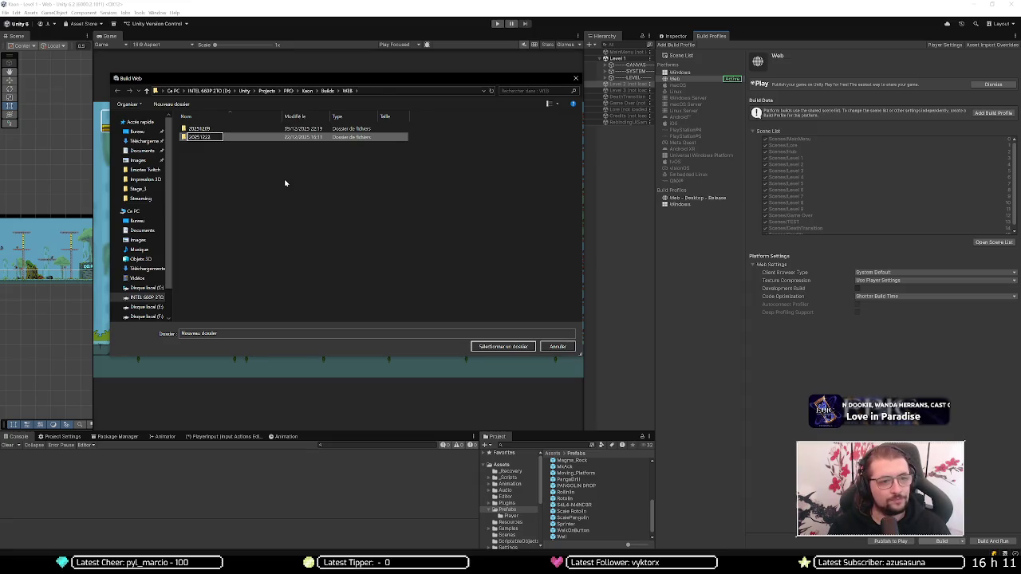
key(Return)
click(502, 346)
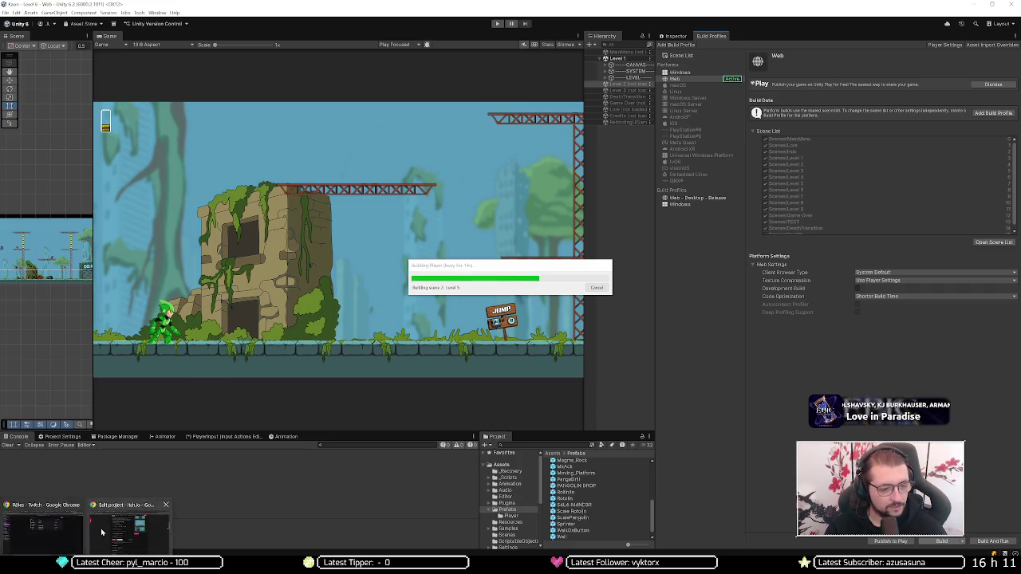
key(alt+Tab)
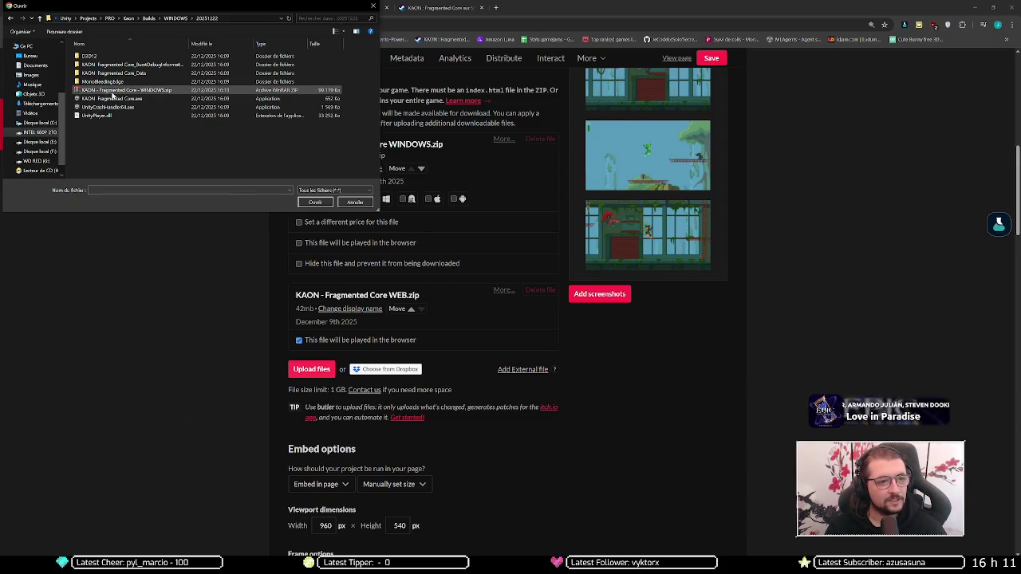
Upload KAON - Fragmented Core - WINDOWS.zip, hide the old Windows zip, and list it above the web build.
double_click(113, 94)
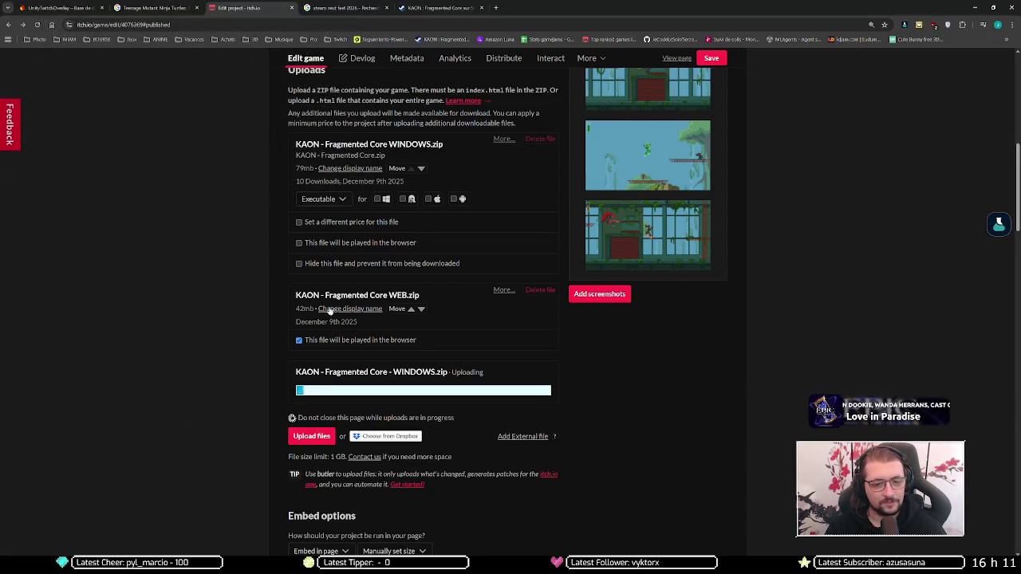
click(312, 263)
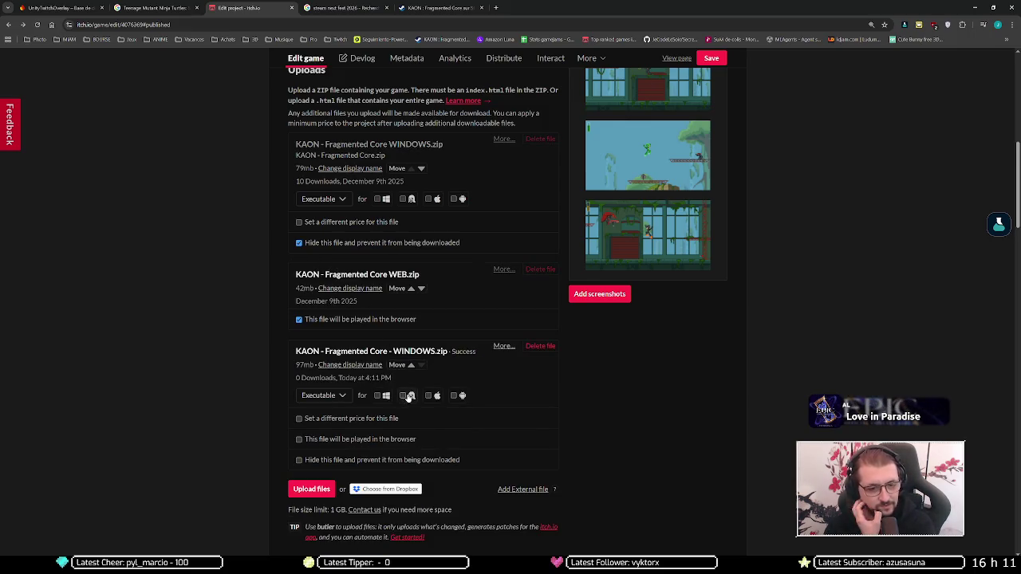
click(411, 366)
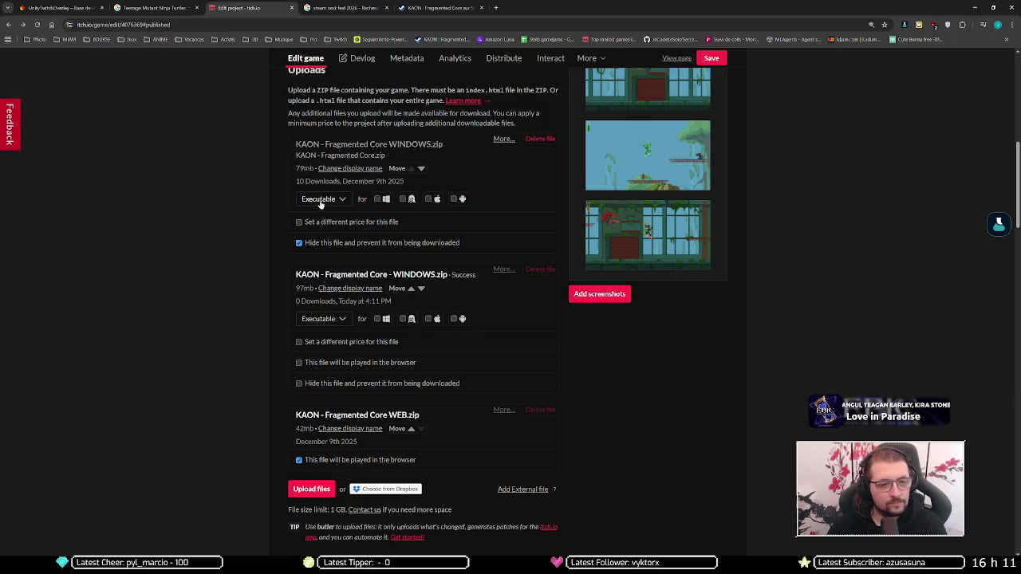
Tick the Windows platform on both WINDOWS.zip downloads, then check the Unity build progress.
click(379, 319)
click(379, 199)
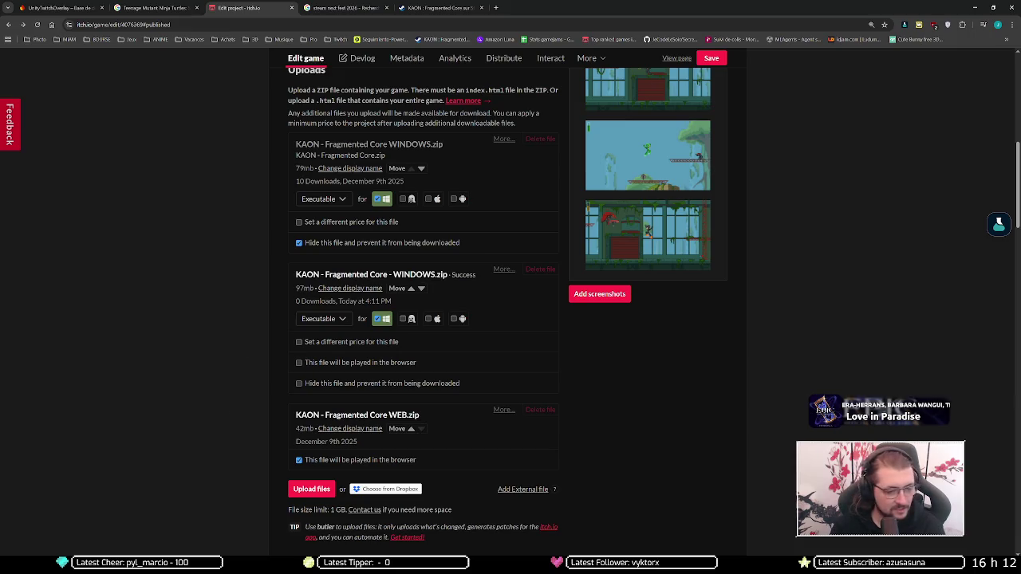
click(287, 508)
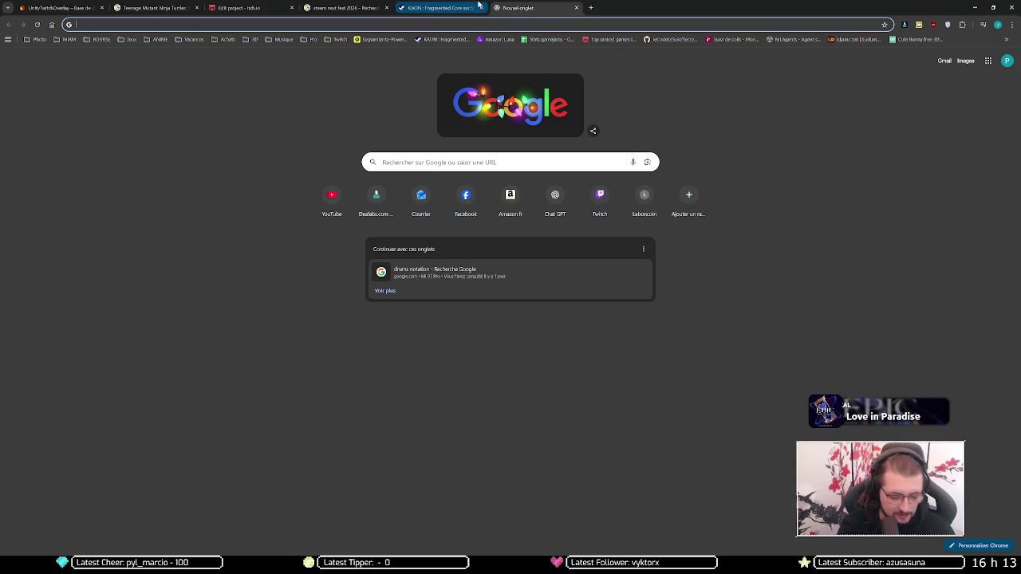
Open the 'KAON - Miro' board from the address bar suggestions, later opening a new tab.
text(miro)
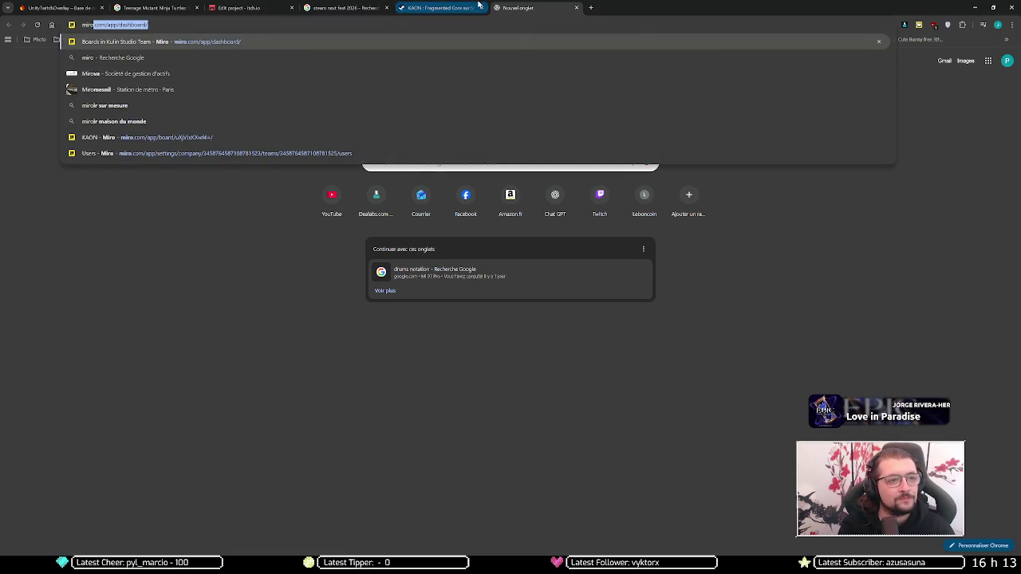
key(Down)
key(Down)
key(Down)
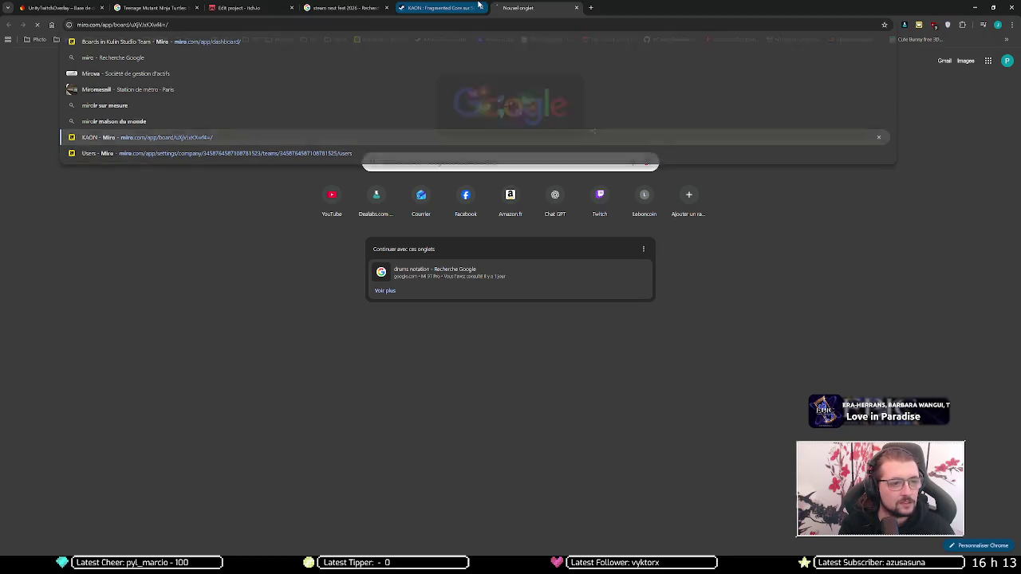
key(Return)
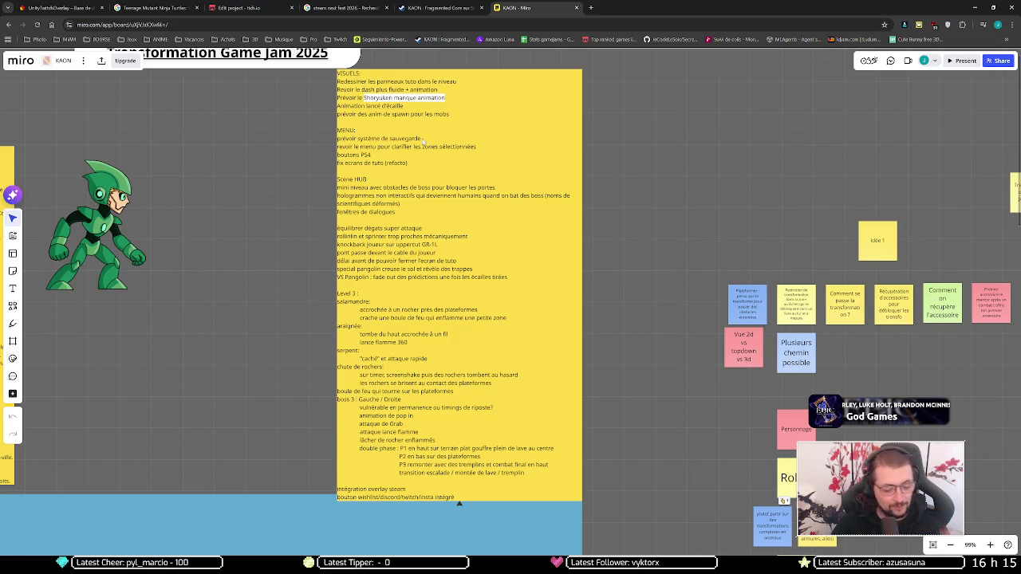
key(ctrl+t)
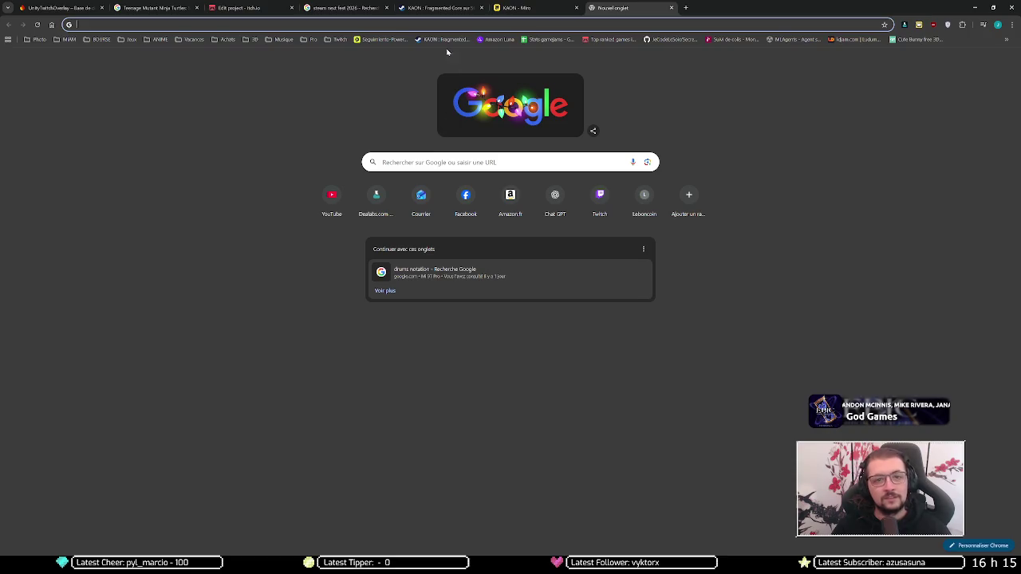
Search Google for 'common practice game save file' and open the Reddit thread on saving game data.
click(442, 24)
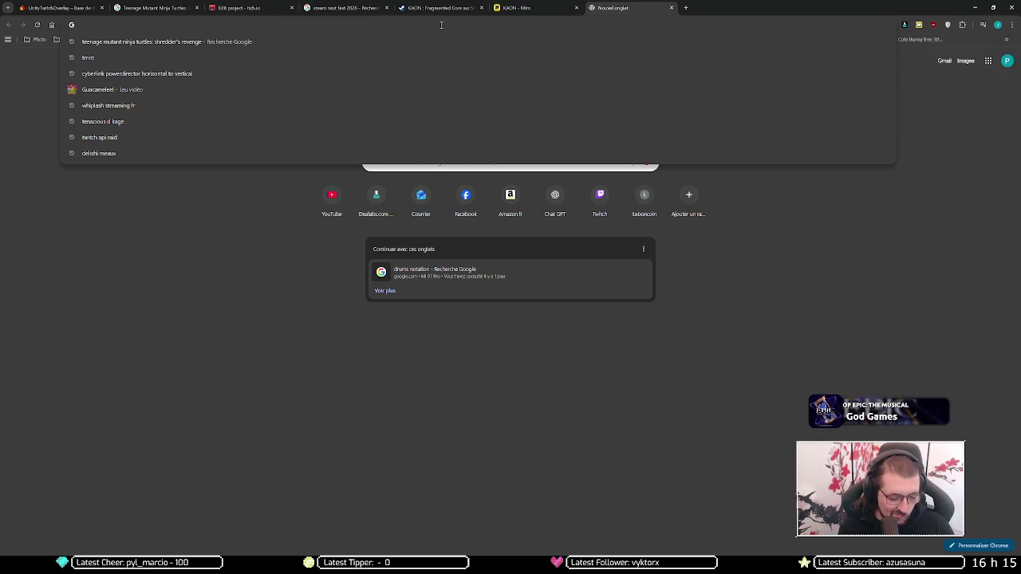
text(common prat)
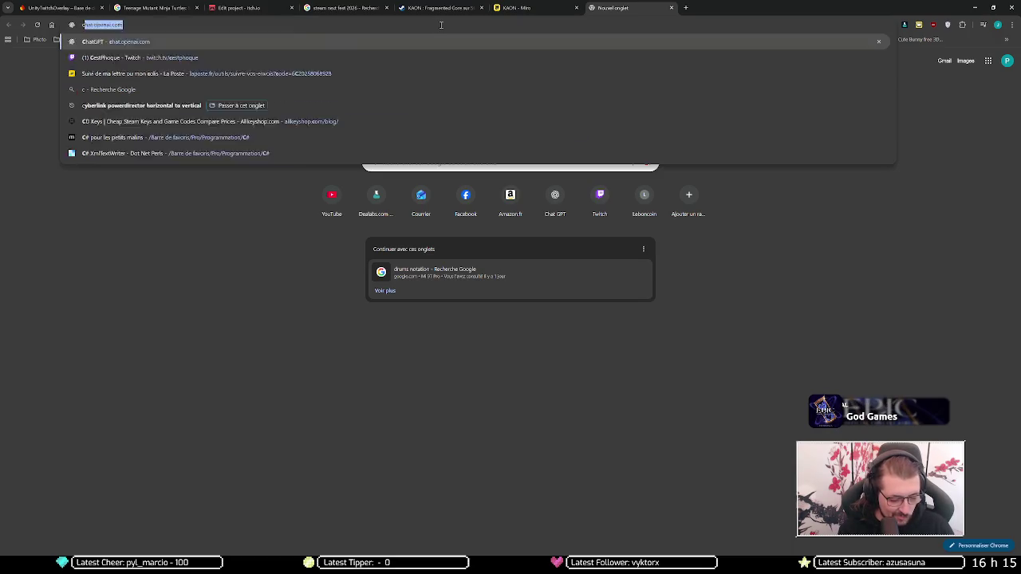
key(BackSpace)
text(ctice)
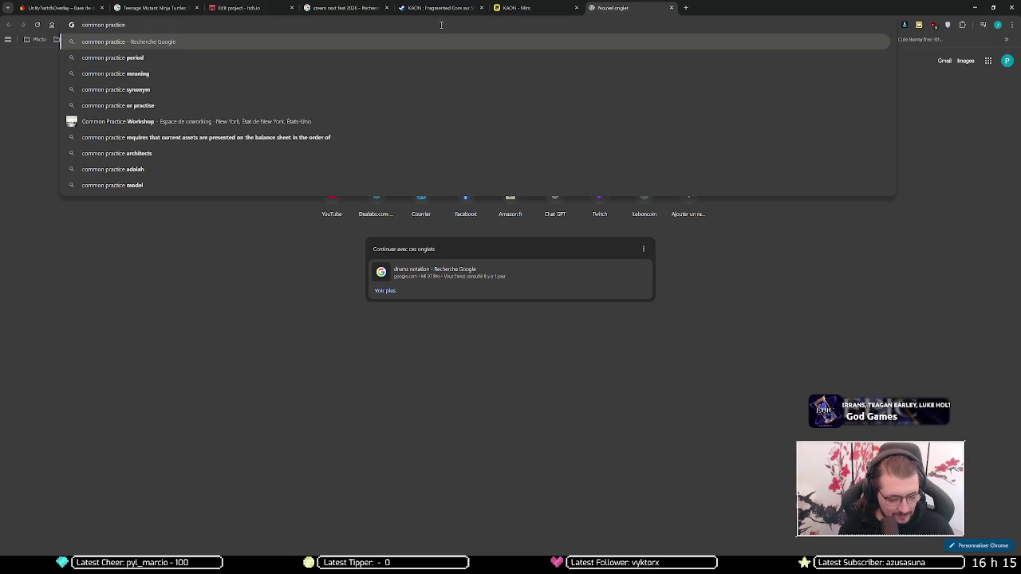
text( game save)
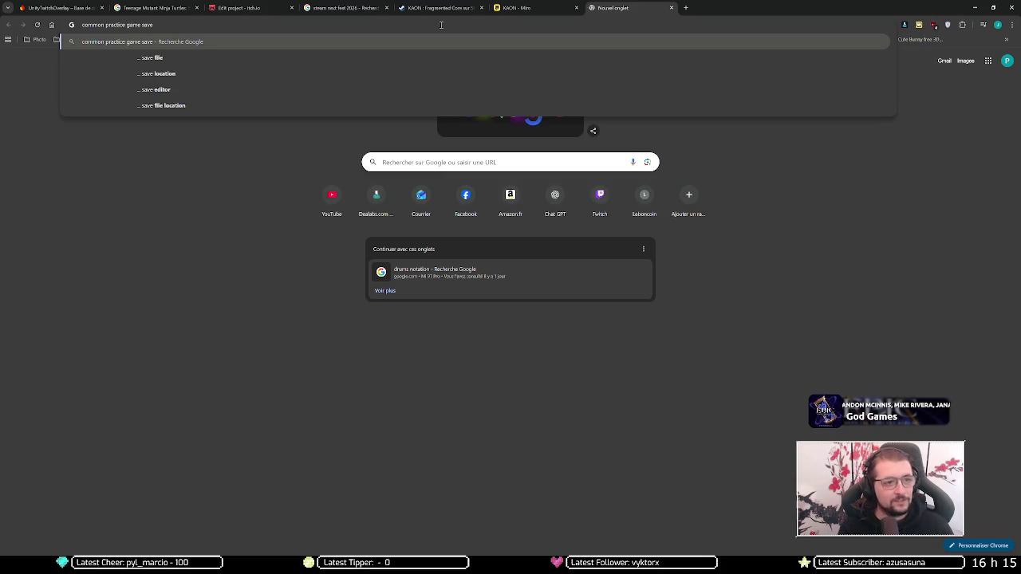
key(Down)
key(Return)
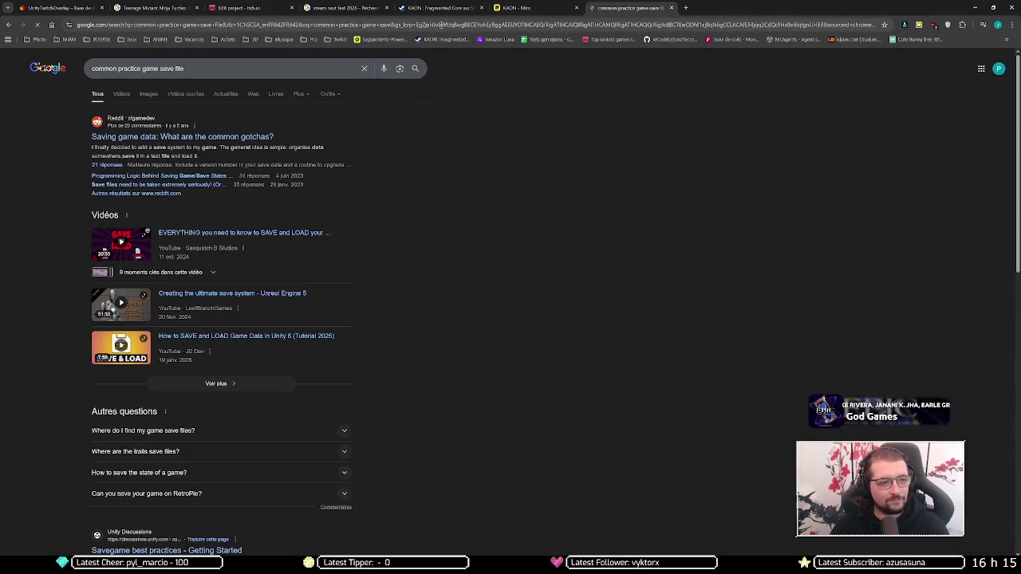
click(168, 138)
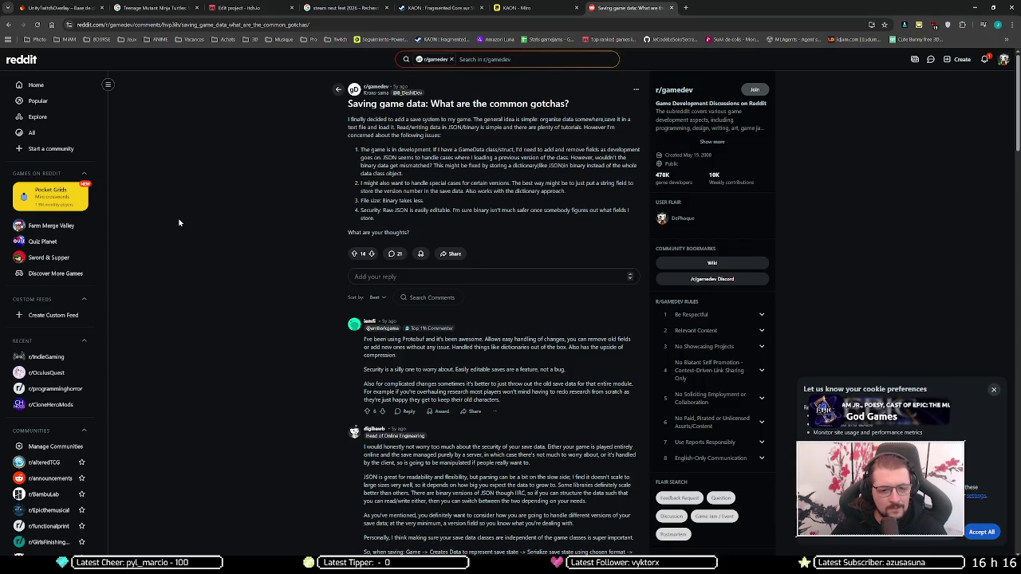
Scroll through the replies on the 'Saving game data: What are the common gotchas?' thread.
scroll(179, 222, down, 3)
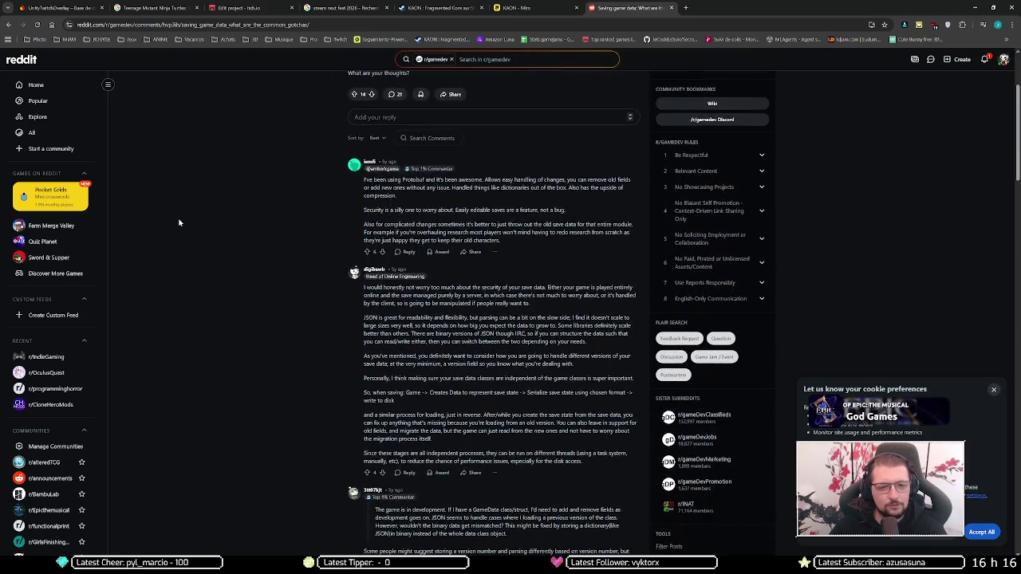
scroll(178, 223, down, 1)
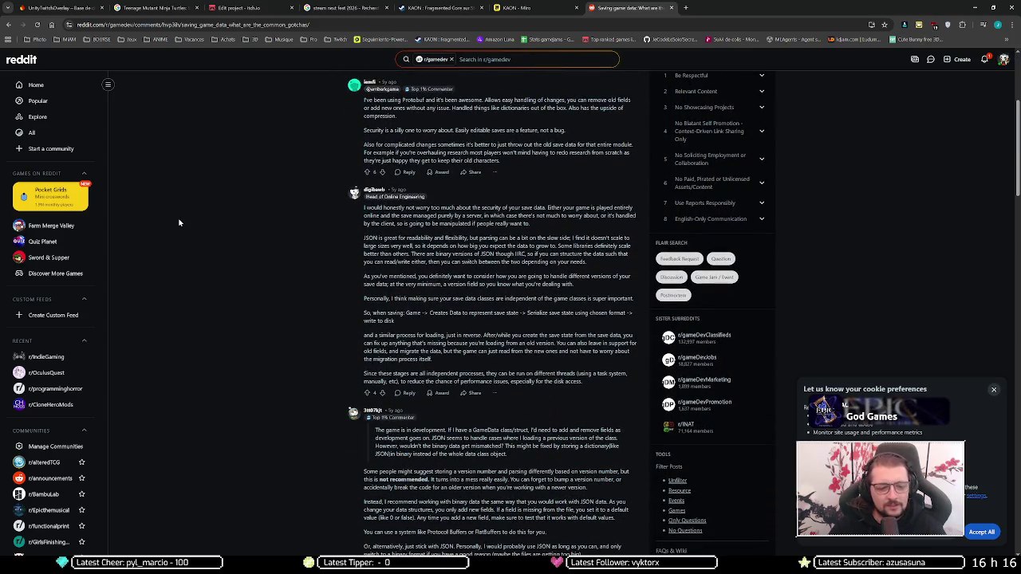
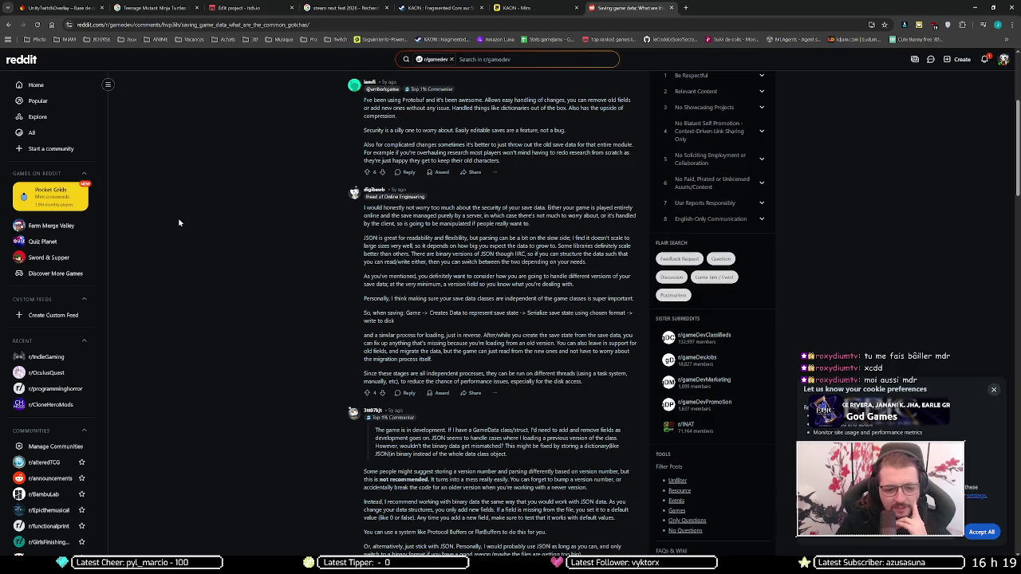
Scroll the r/gamedev save-data thread down to the replies about versioning legacy saves.
scroll(179, 222, down, 4)
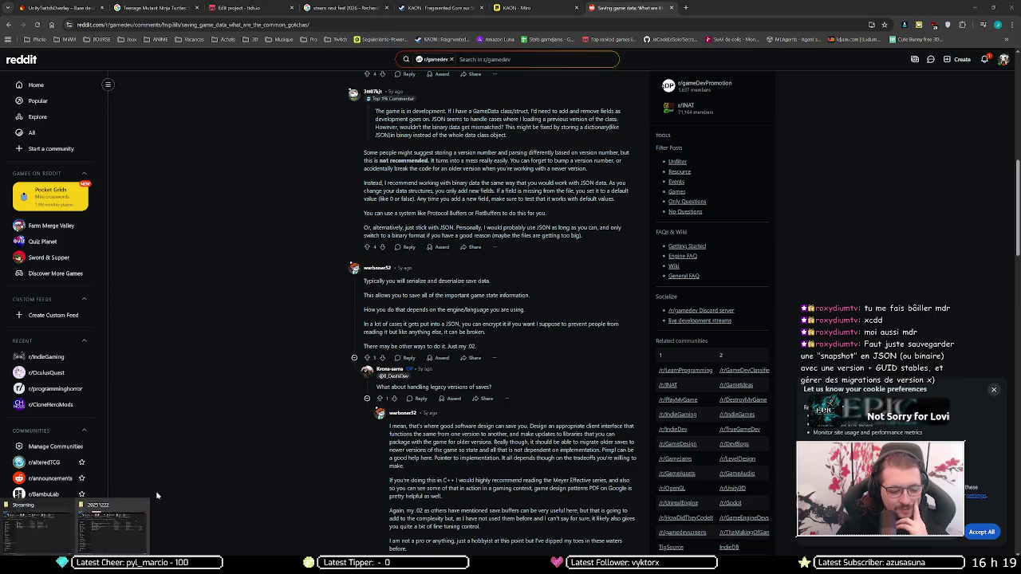
key(super+s)
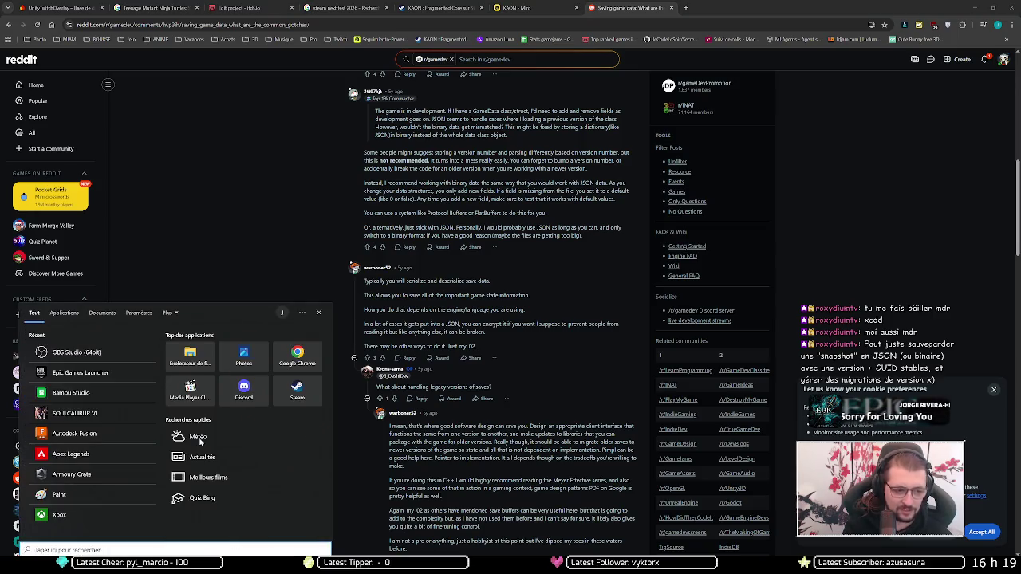
key(Escape)
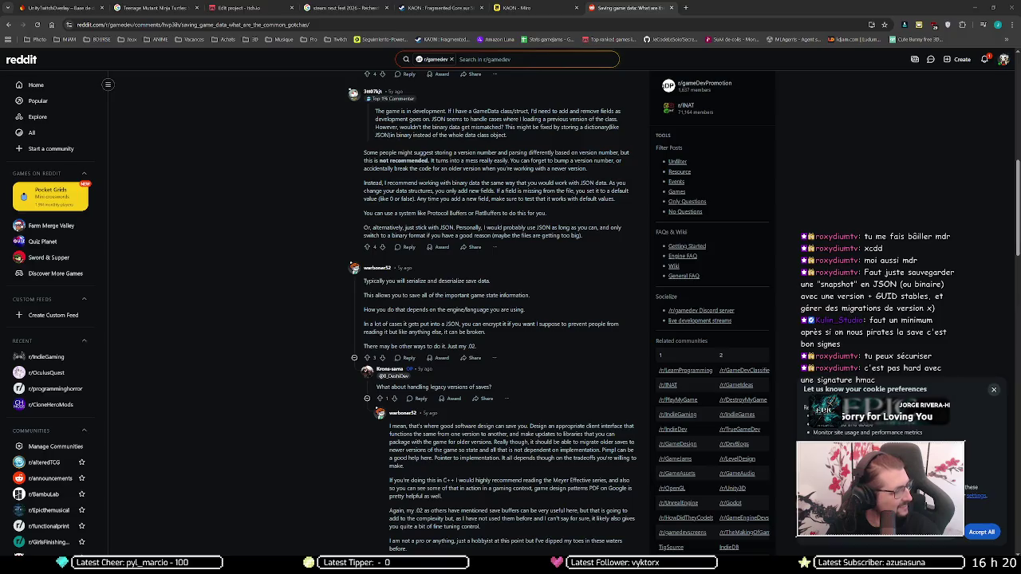
Close the Notepad++ window holding backups.txt to bring the Reddit thread back.
key(alt+Tab)
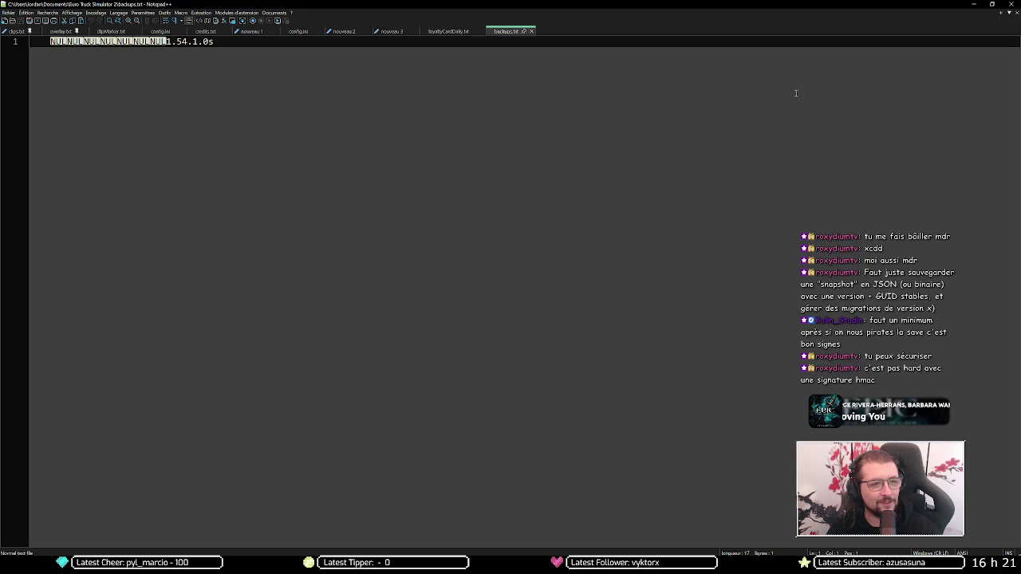
click(1010, 8)
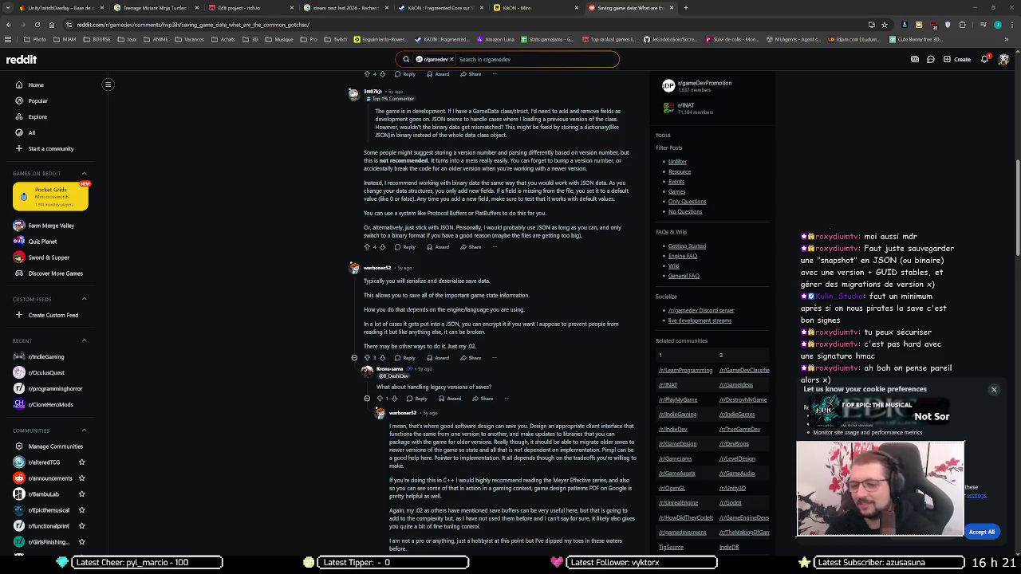
Dismiss Reddit's cookie prompt, read further save-system comments, then switch to Unity.
click(994, 390)
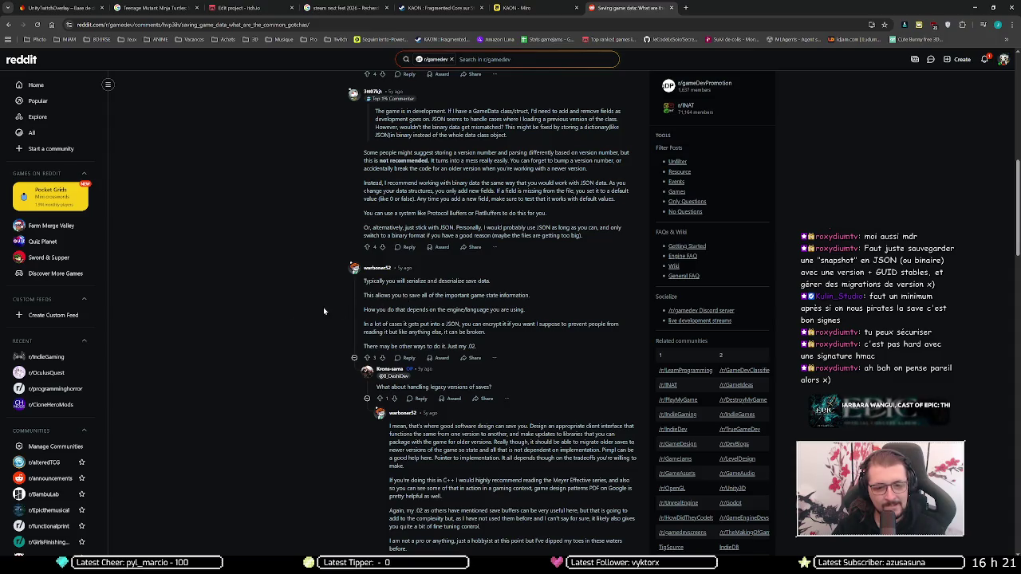
scroll(314, 315, down, 2)
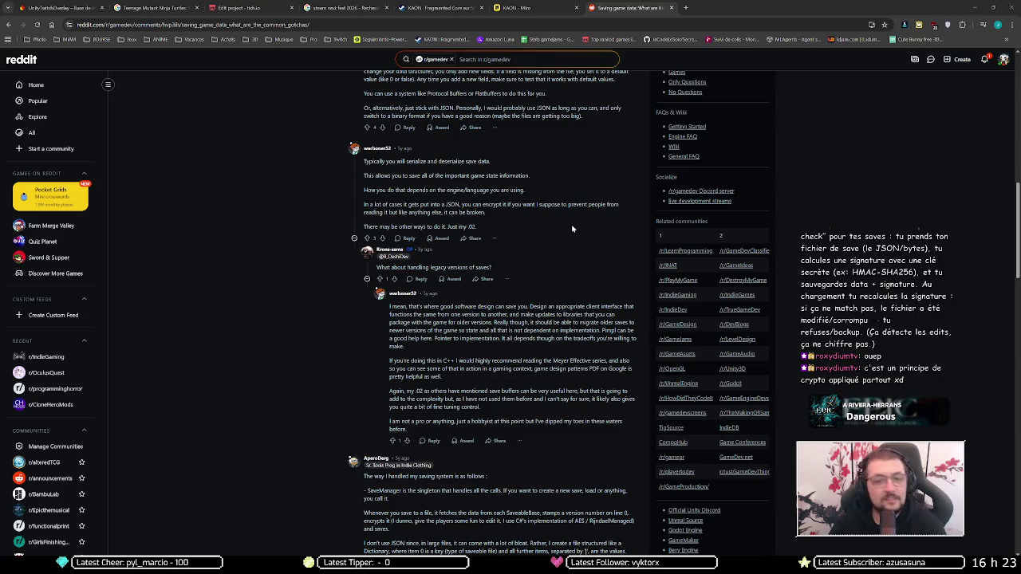
key(alt+Tab)
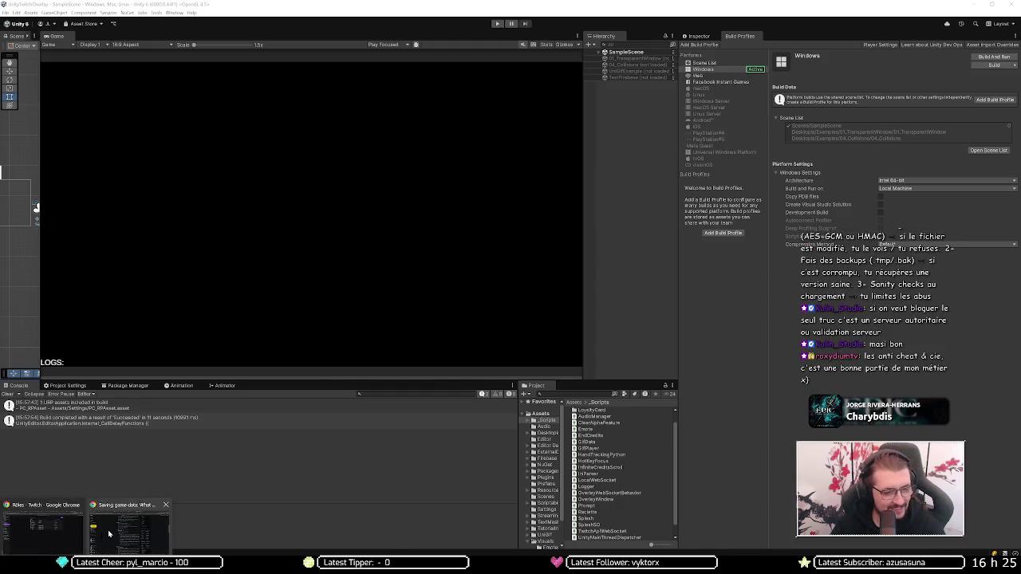
Switch to the KAON itch.io edit page and untick browser play on the WEB.zip upload.
key(alt+Tab)
click(228, 9)
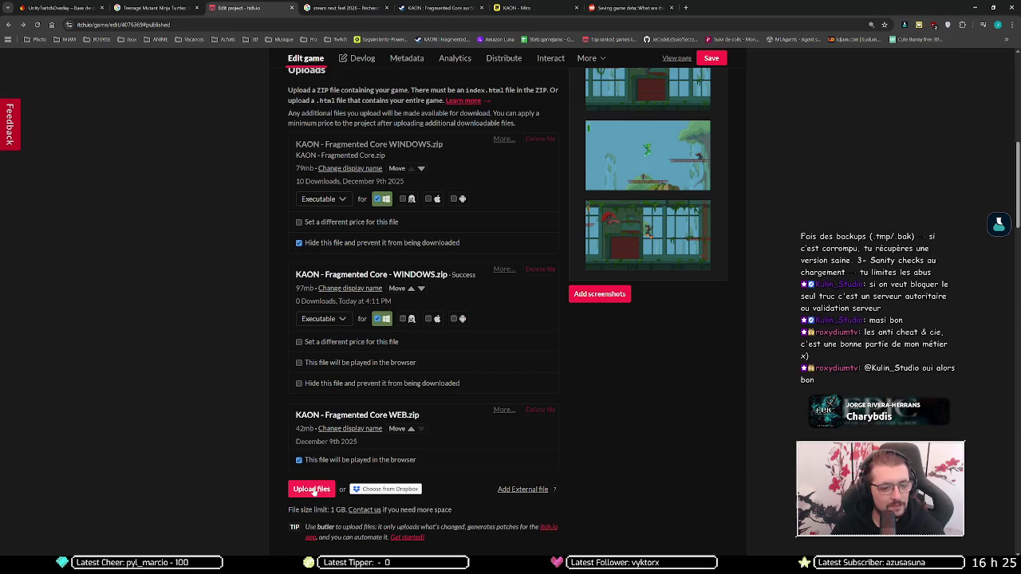
click(308, 462)
Upload Builds\WEB\20251222\KAON Fragmented Core WEB.zip, which fails with a 403 error.
scroll(332, 466, down, 2)
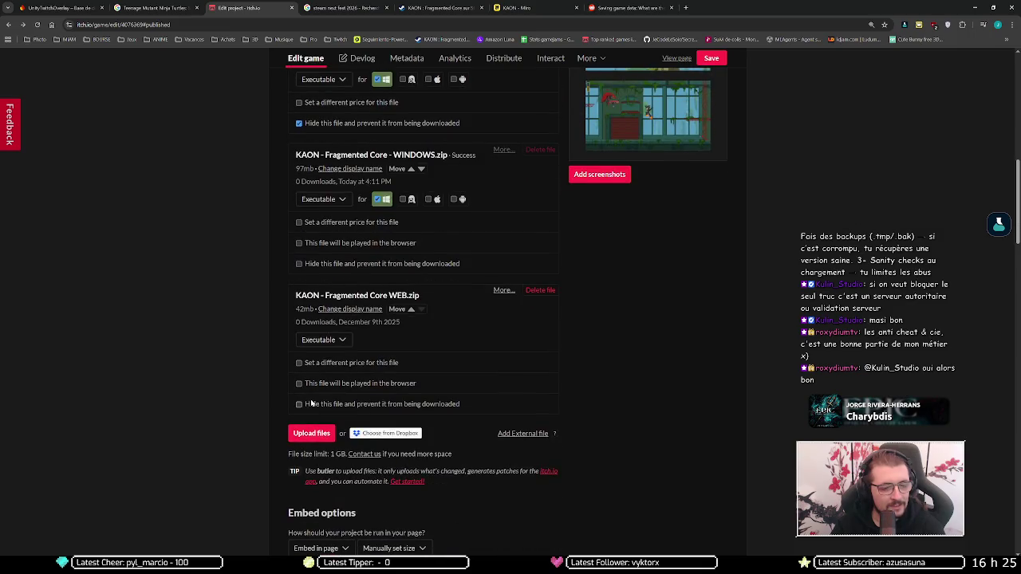
click(309, 420)
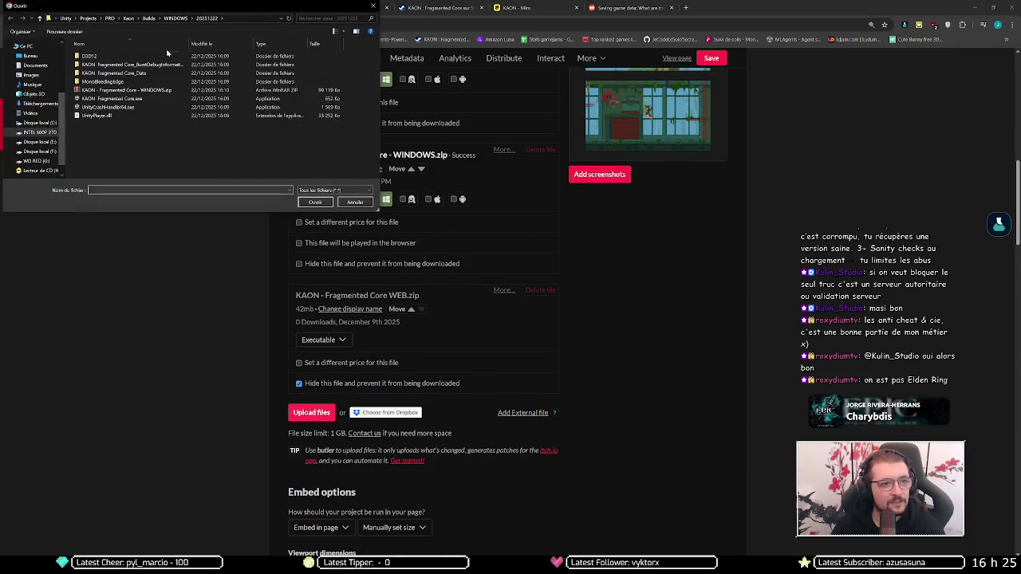
click(179, 17)
click(200, 18)
double_click(99, 56)
double_click(99, 56)
click(110, 74)
double_click(110, 73)
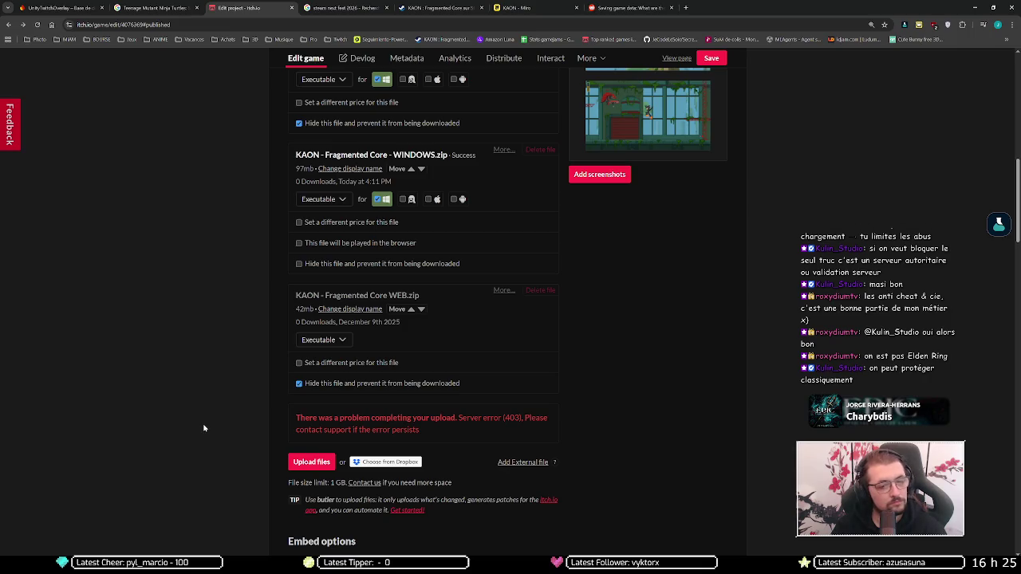
key(F5)
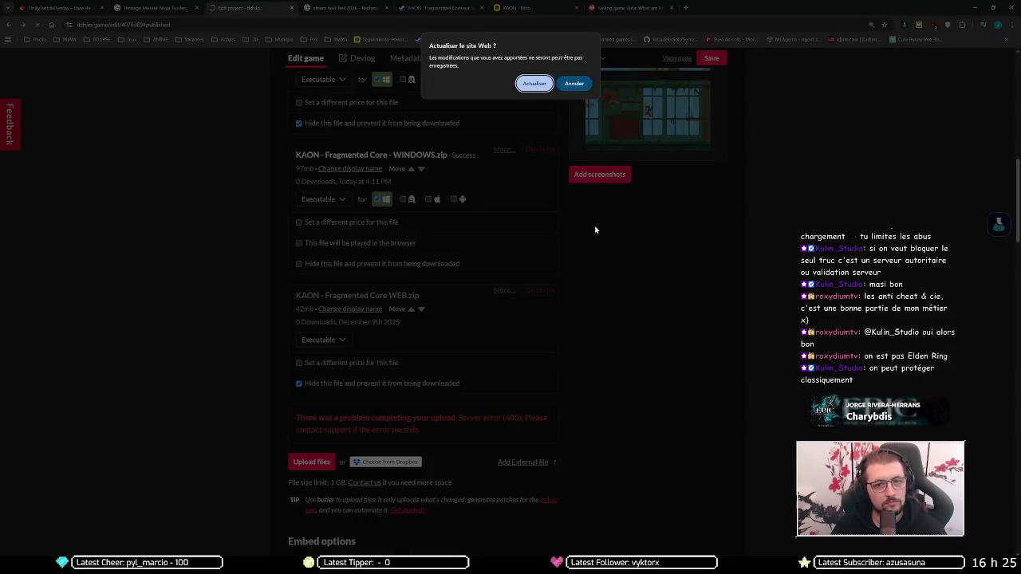
click(579, 84)
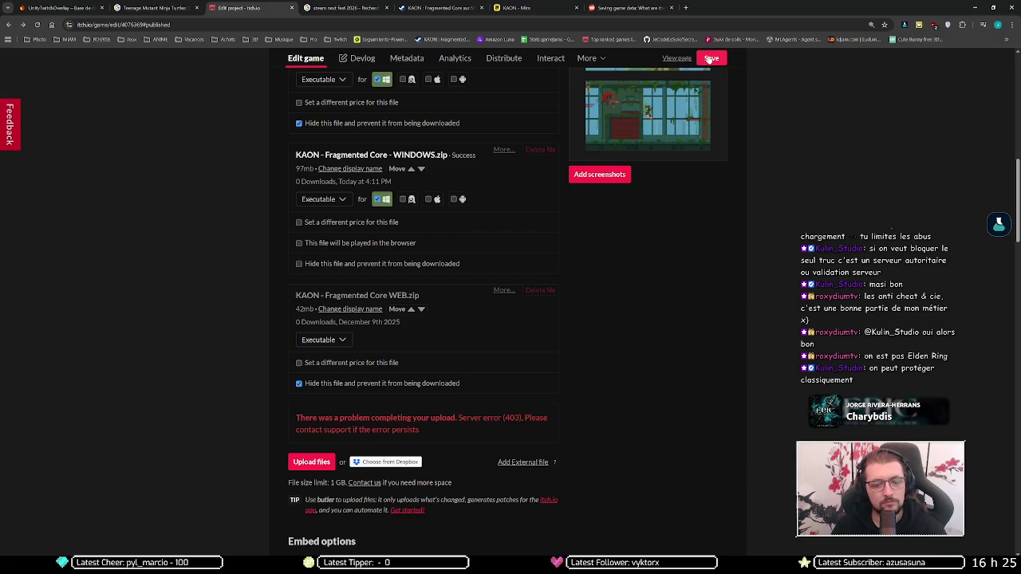
Save, then reload the itch.io edit page past the Cloudflare check and return to Uploads.
click(709, 59)
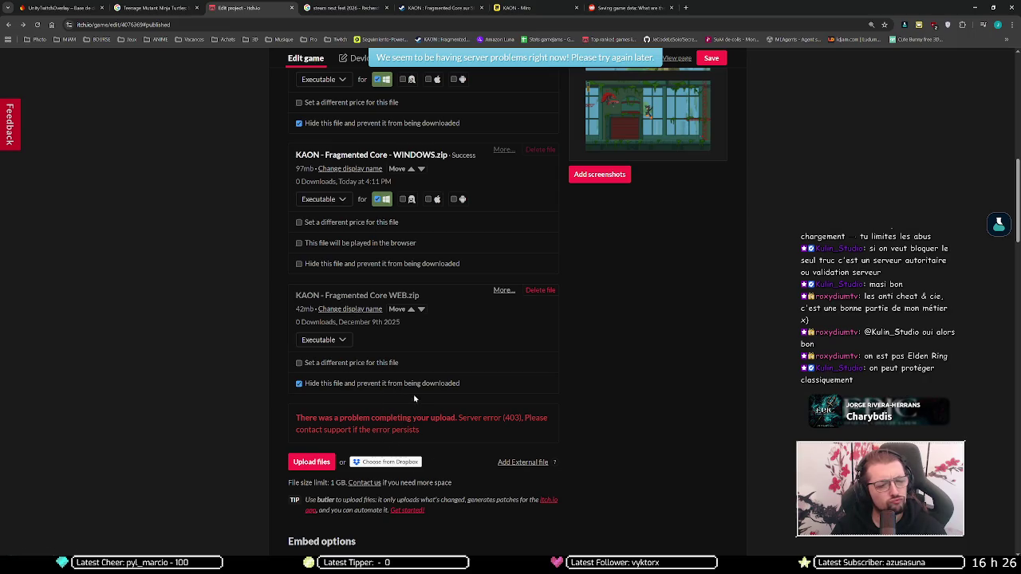
key(F5)
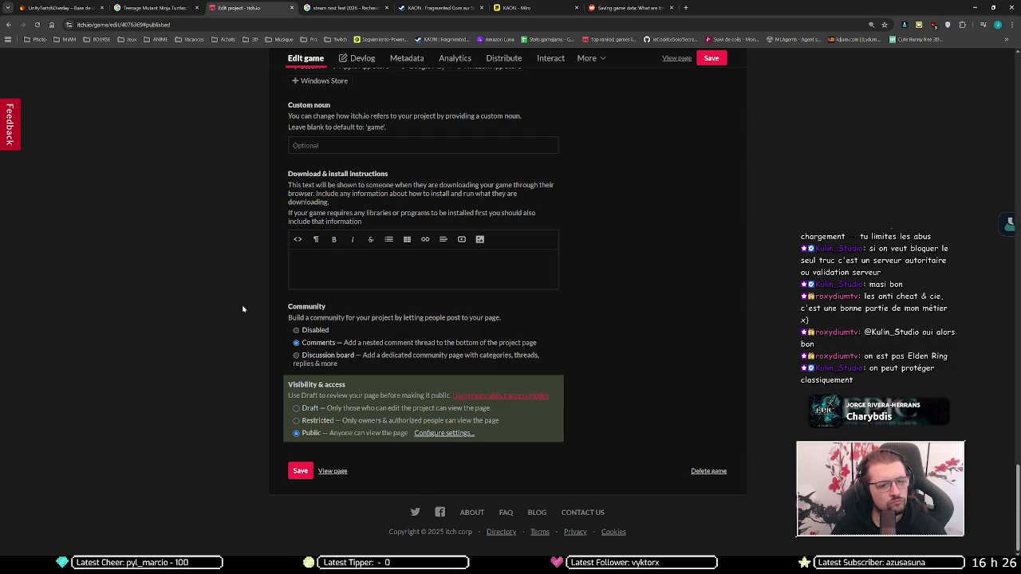
scroll(260, 323, up, 20)
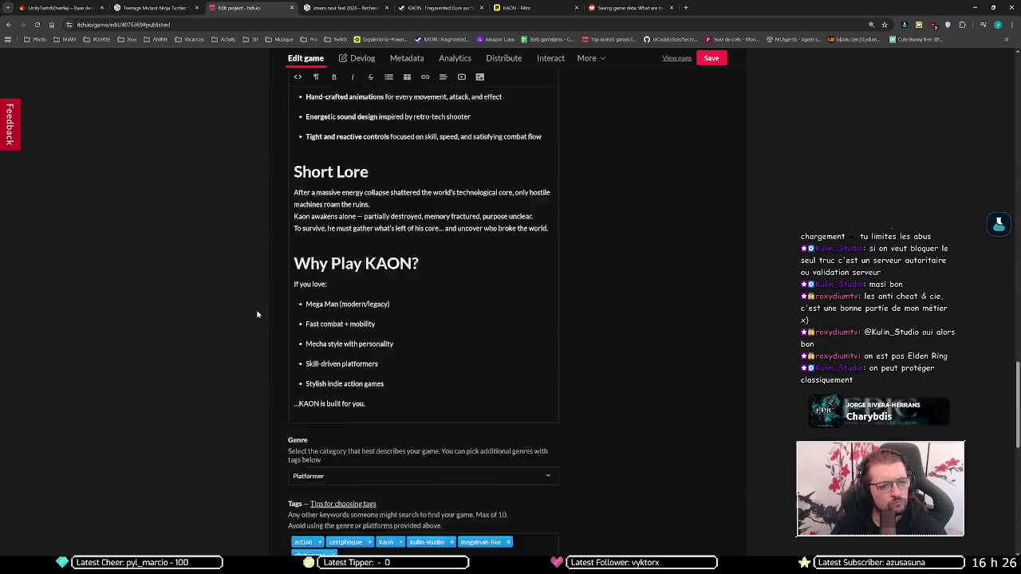
scroll(250, 295, up, 3)
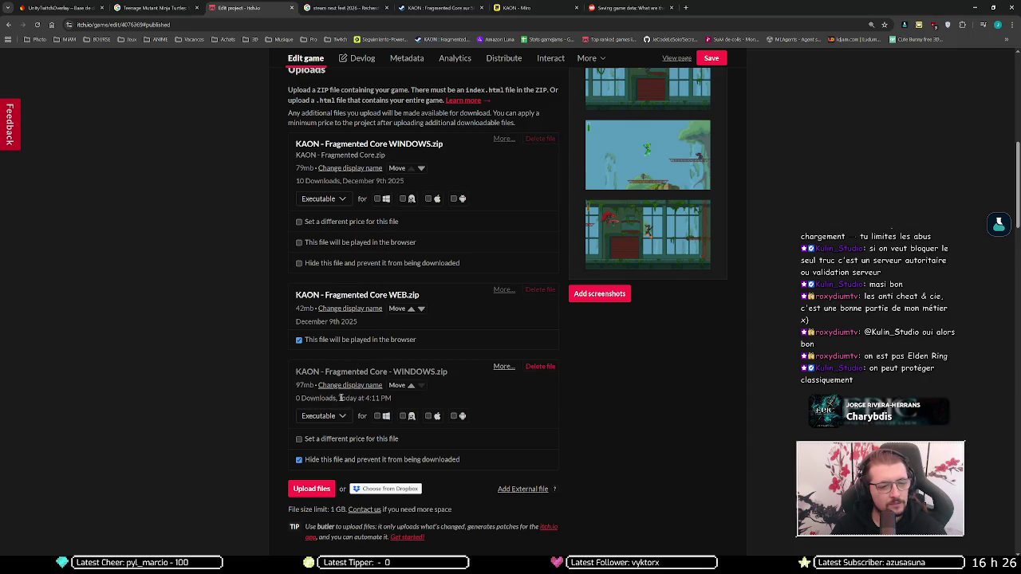
Make the new 97mb WINDOWS.zip a visible Windows download, hide the old 79mb one, and save.
drag(339, 398, 408, 401)
click(357, 461)
click(377, 416)
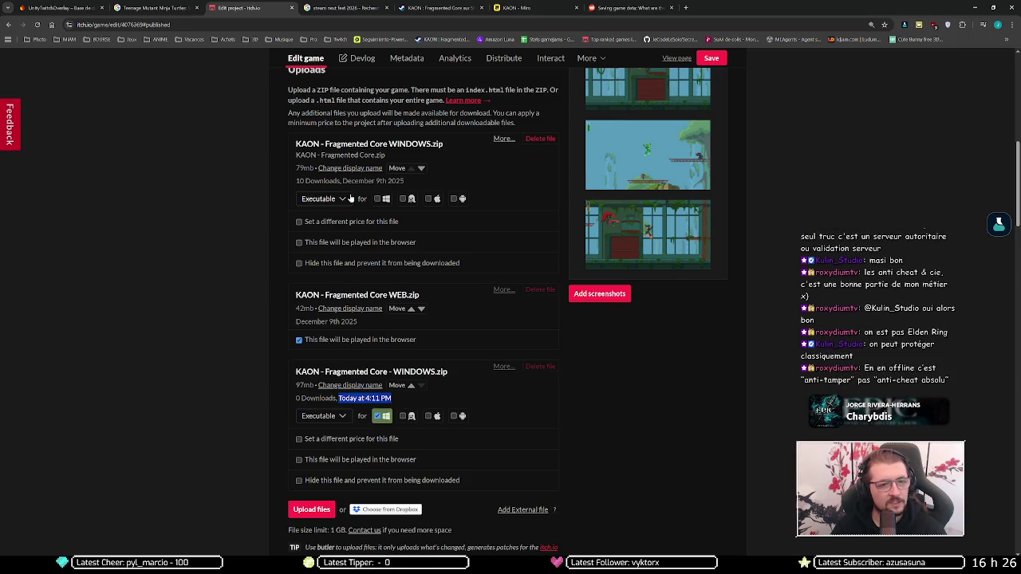
click(330, 264)
click(704, 59)
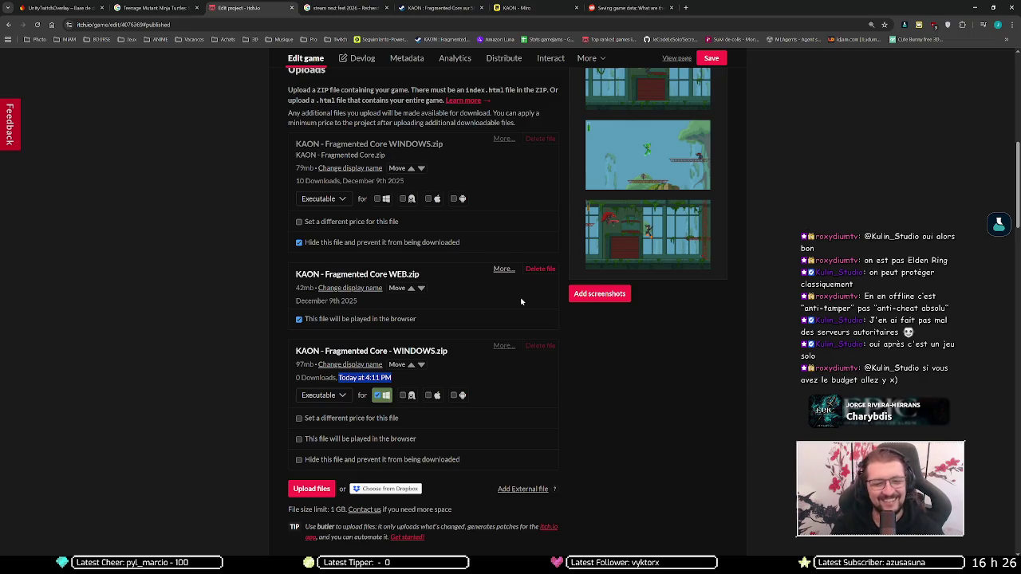
click(213, 355)
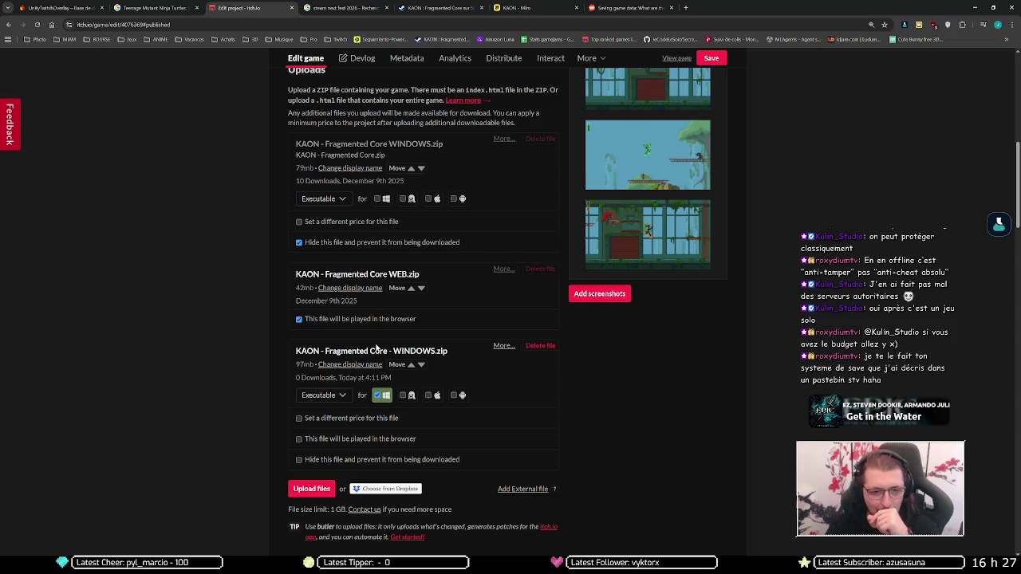
Upload the new KAON - Fragmented Core - WEB.zip and stop the old WEB.zip playing in browser.
click(317, 495)
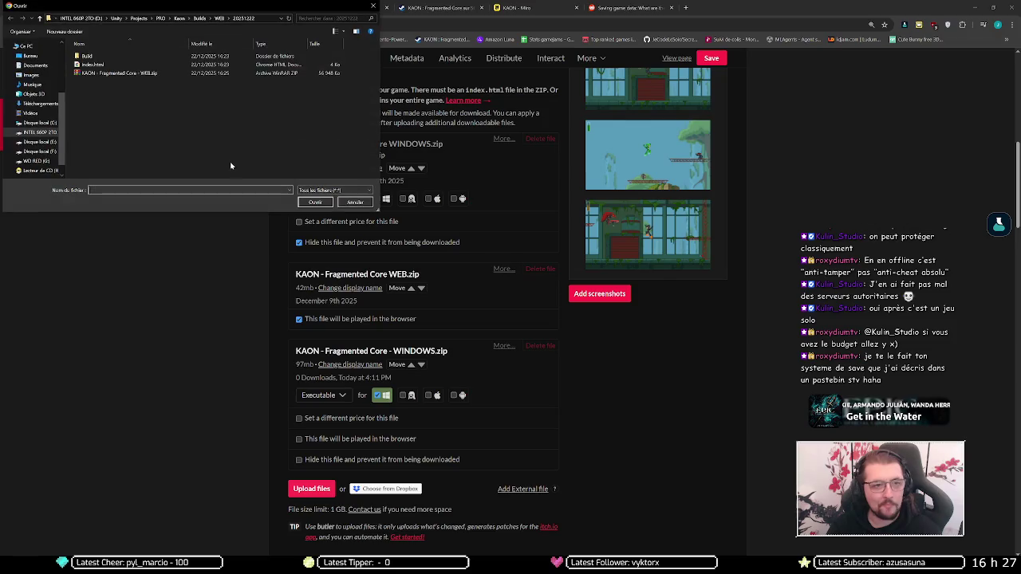
double_click(138, 73)
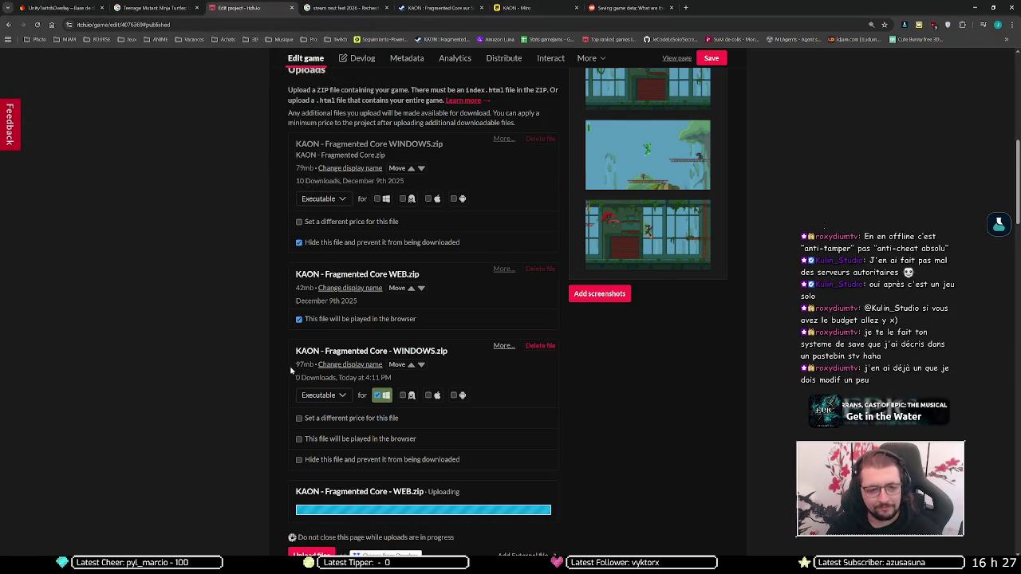
click(299, 319)
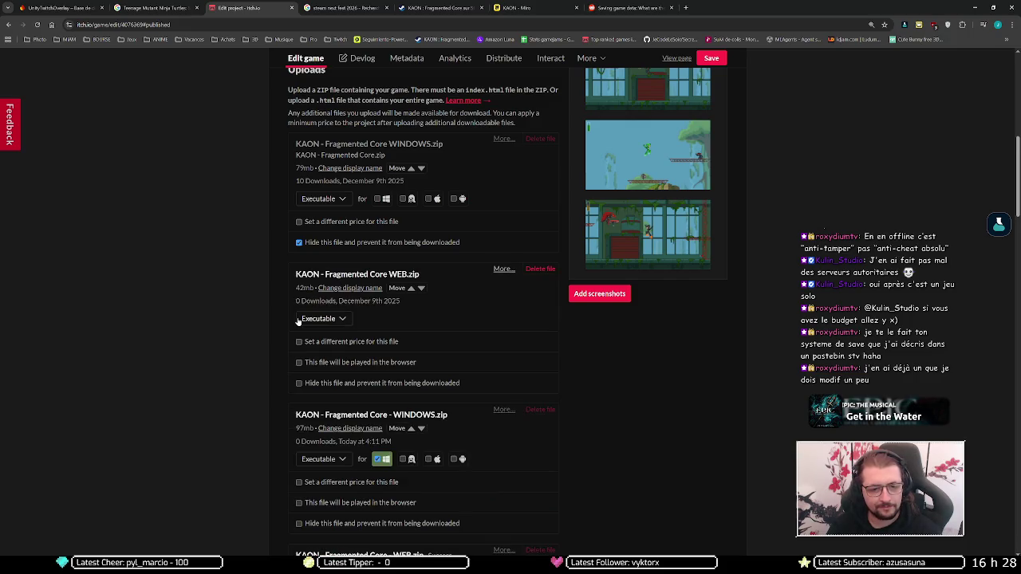
Save the project so the new 56mb WEB.zip is live and the old 42mb one hidden.
scroll(272, 355, down, 3)
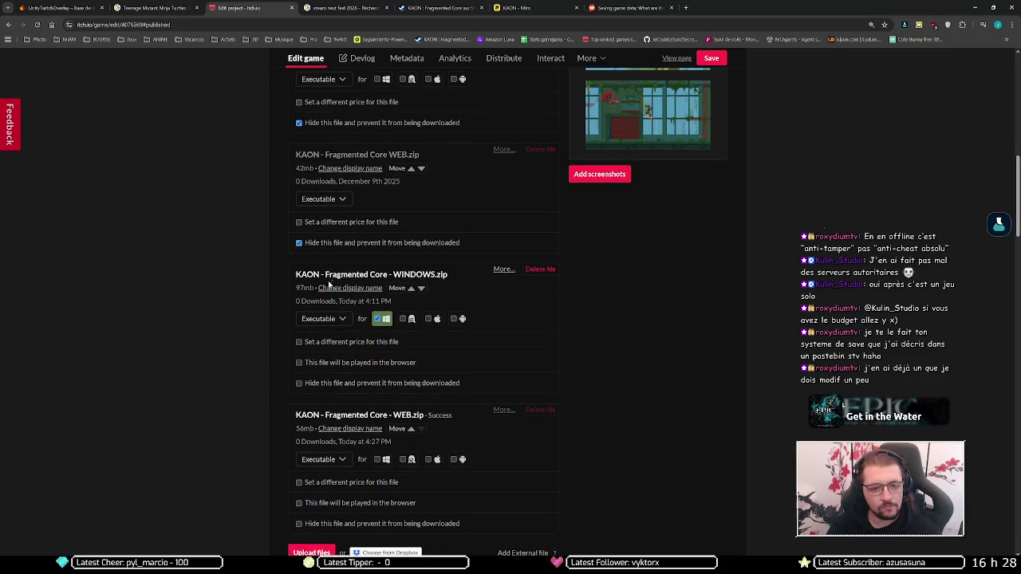
scroll(274, 346, down, 1)
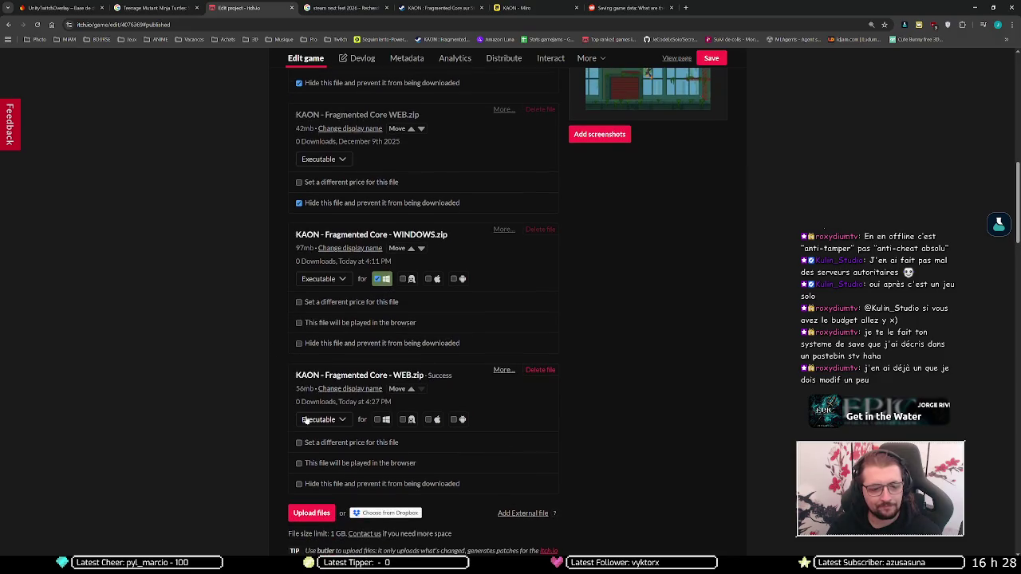
scroll(319, 464, down, 2)
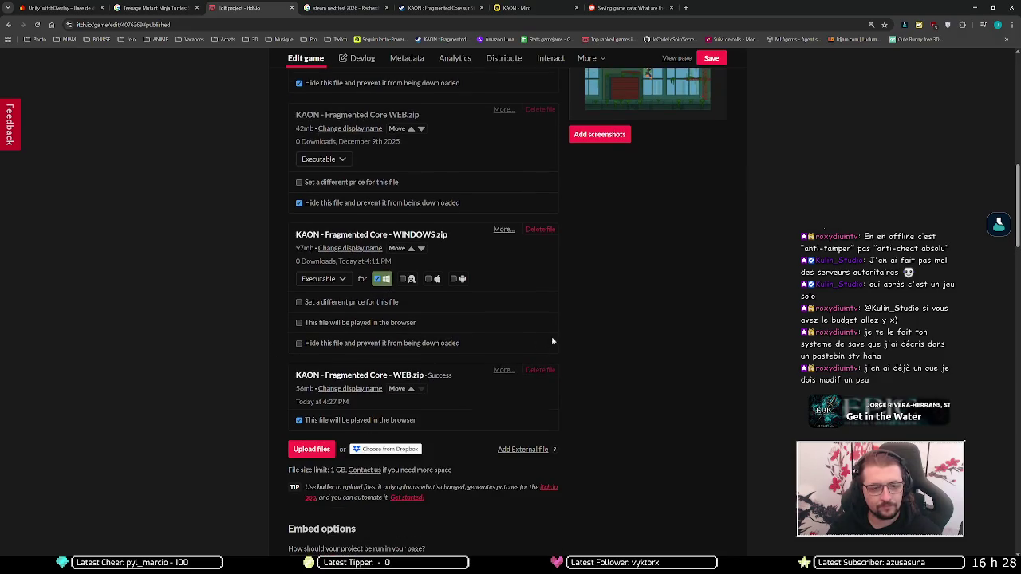
scroll(392, 303, up, 5)
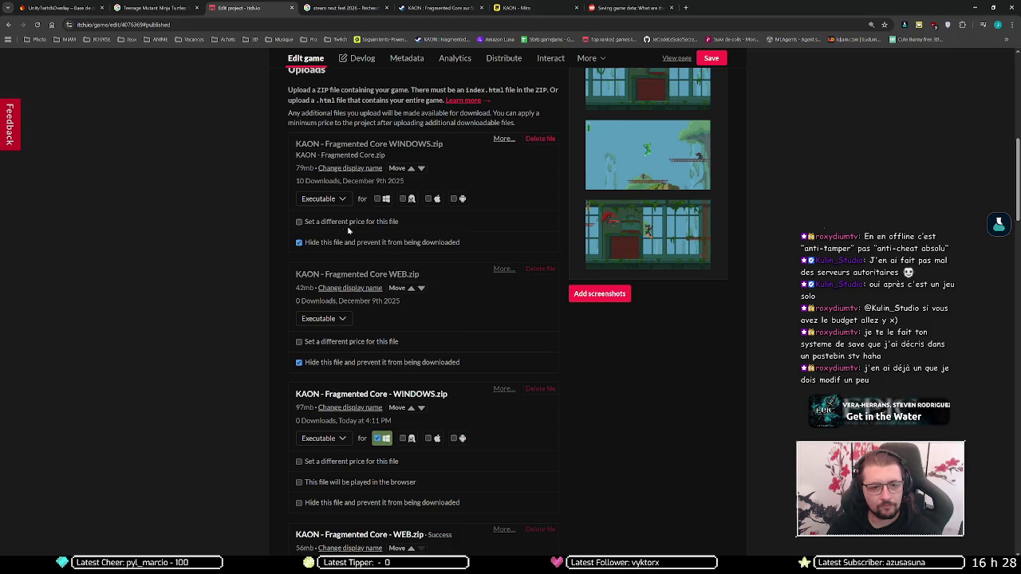
mouse_move(674, 237)
click(709, 58)
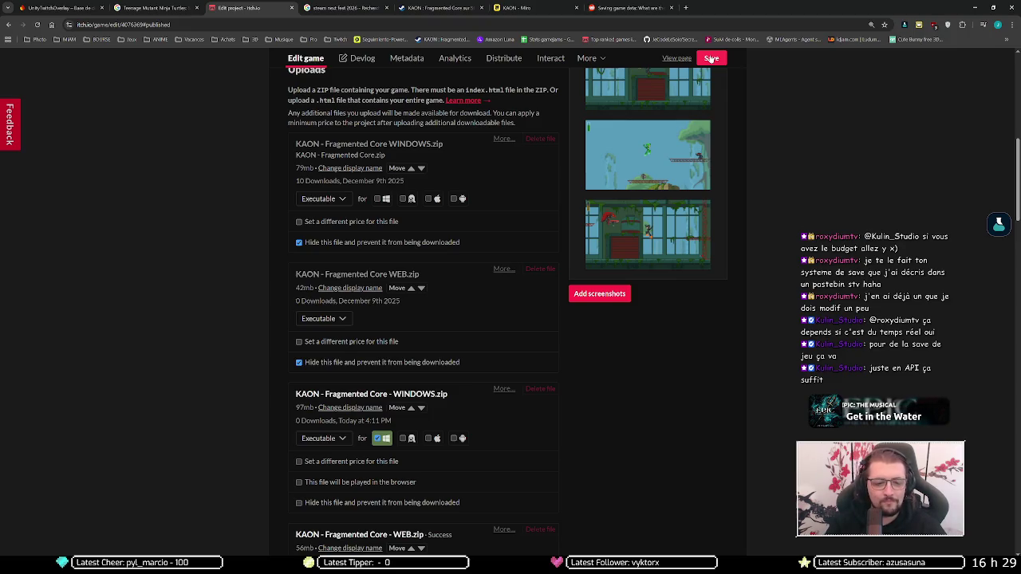
click(711, 58)
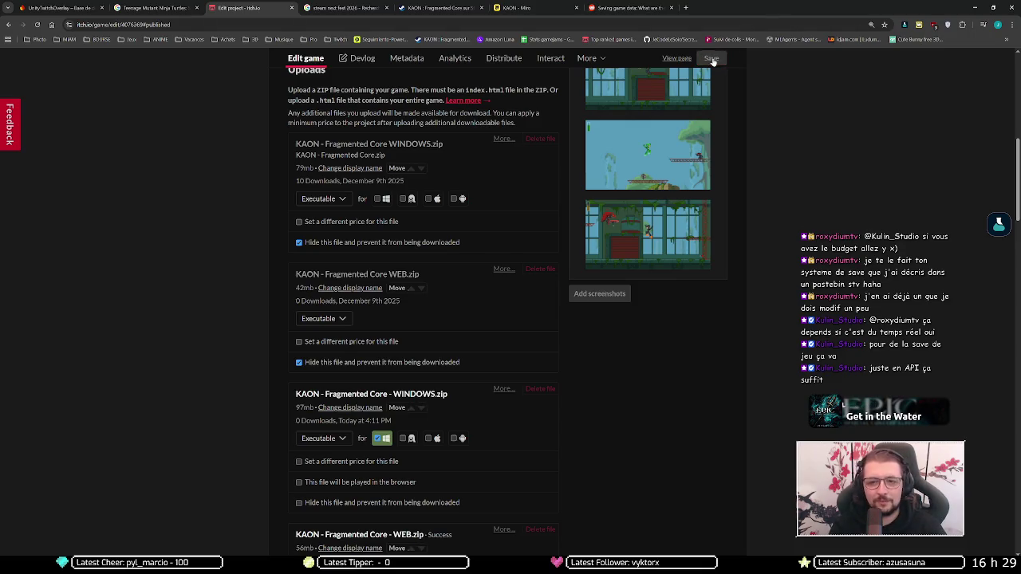
Open the public KAON game page, run the web build, and play it fullscreen.
click(681, 60)
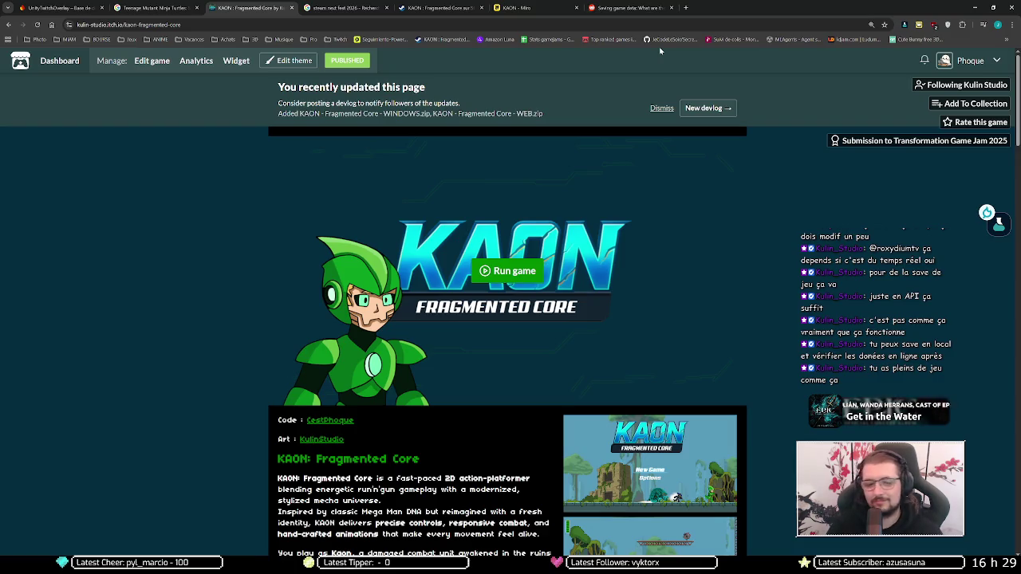
click(490, 275)
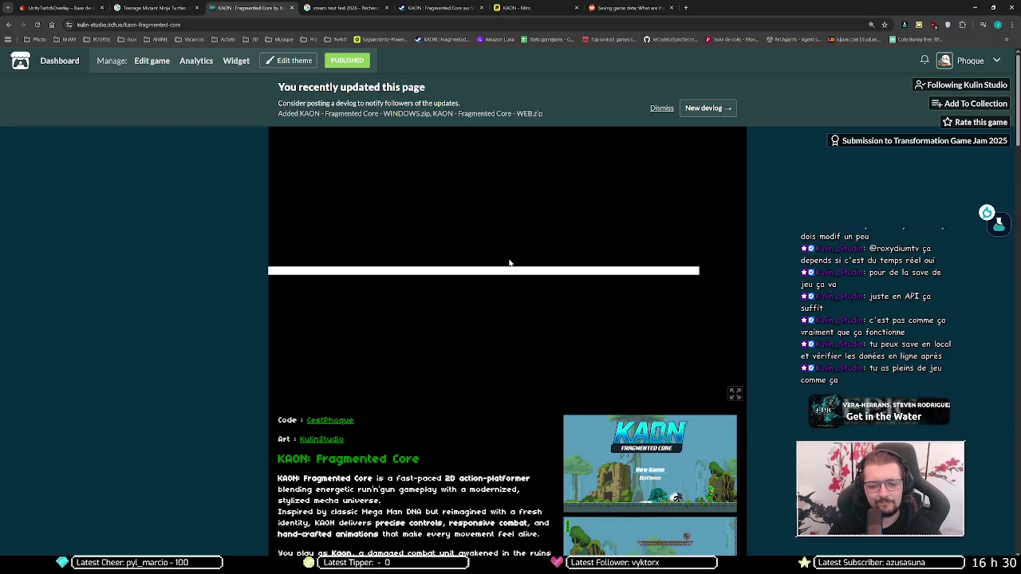
click(734, 394)
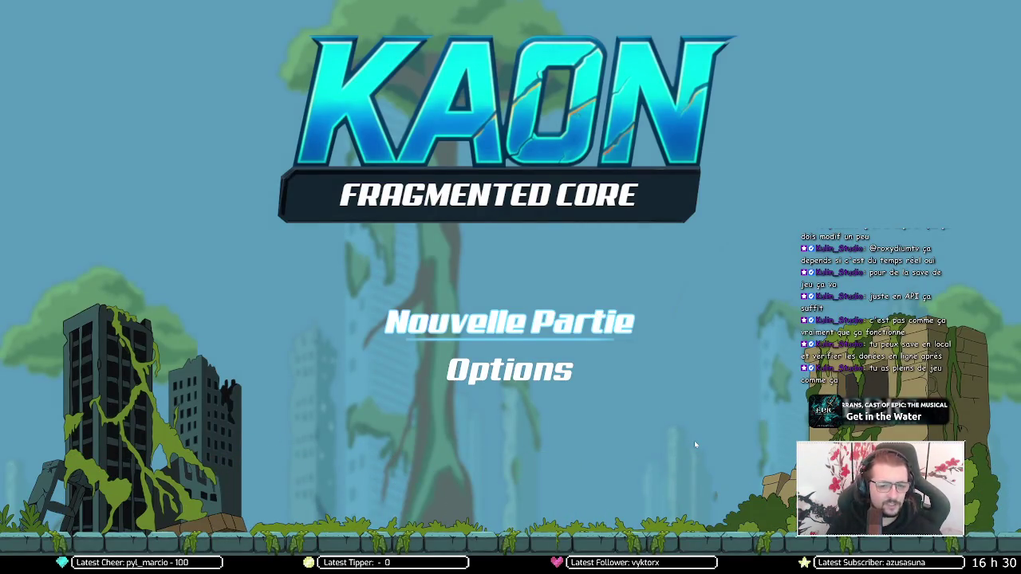
Once the KAON title menu loads, quit the game with Alt+F4 and return to Unity.
key(alt+F4)
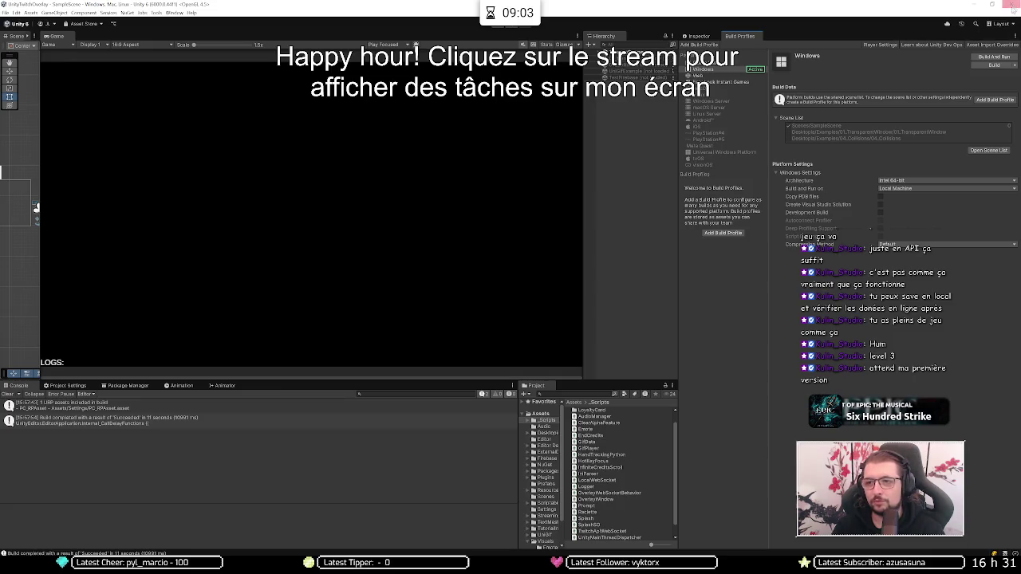
In the KAON Unity project, switch the active build platform from Web to Windows in Build Profiles.
key(alt+Tab)
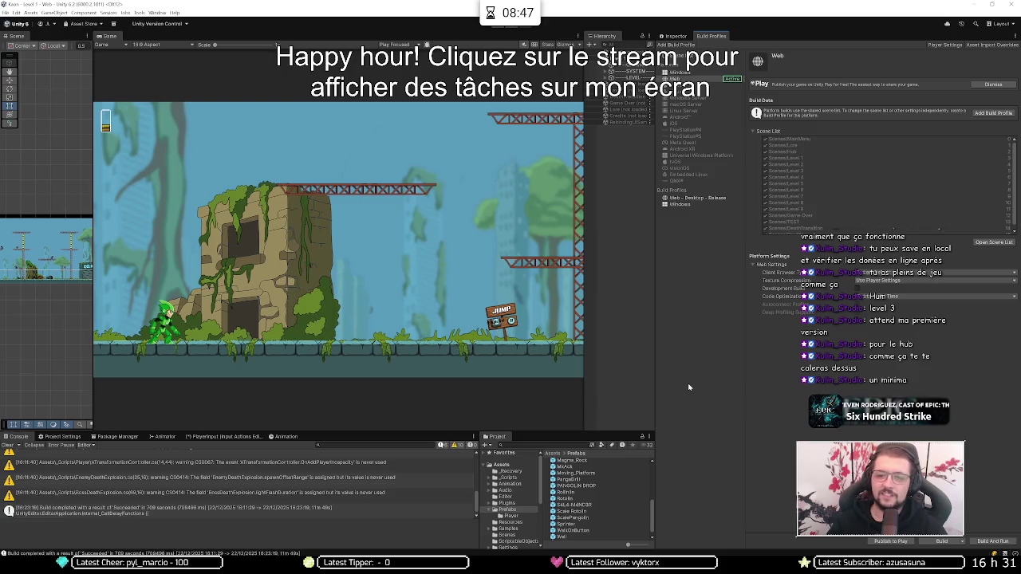
click(676, 36)
click(711, 37)
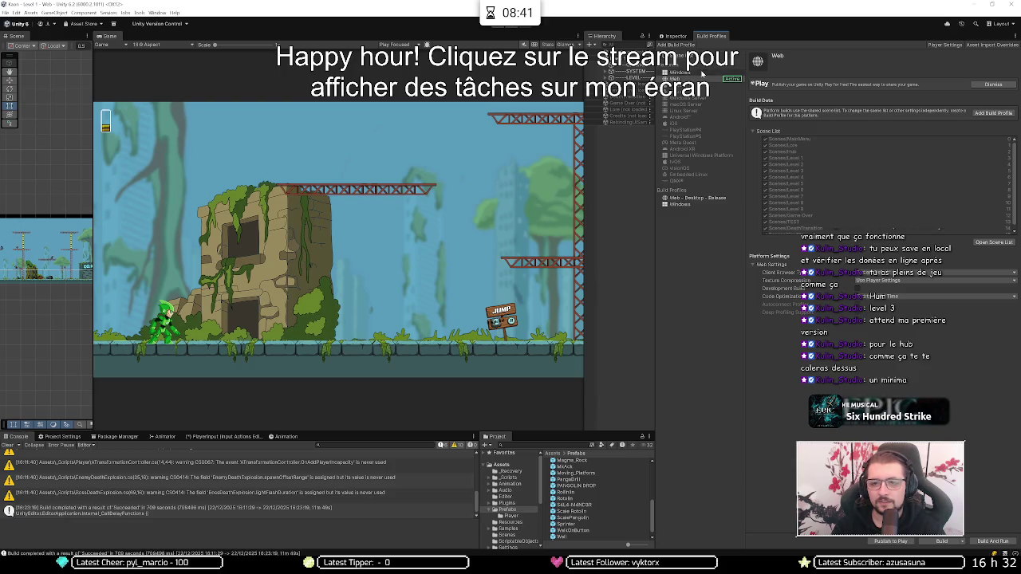
click(702, 72)
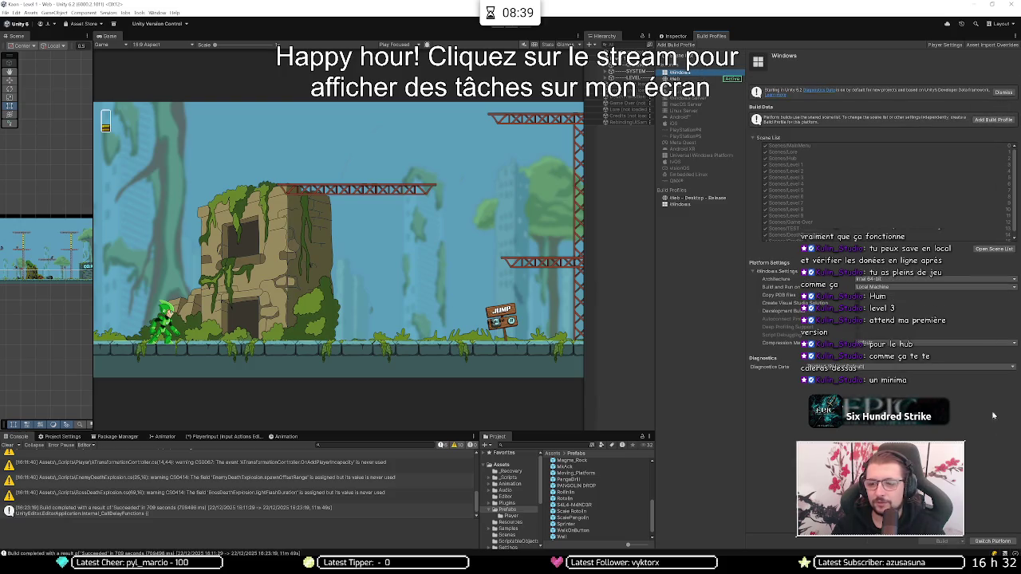
click(988, 541)
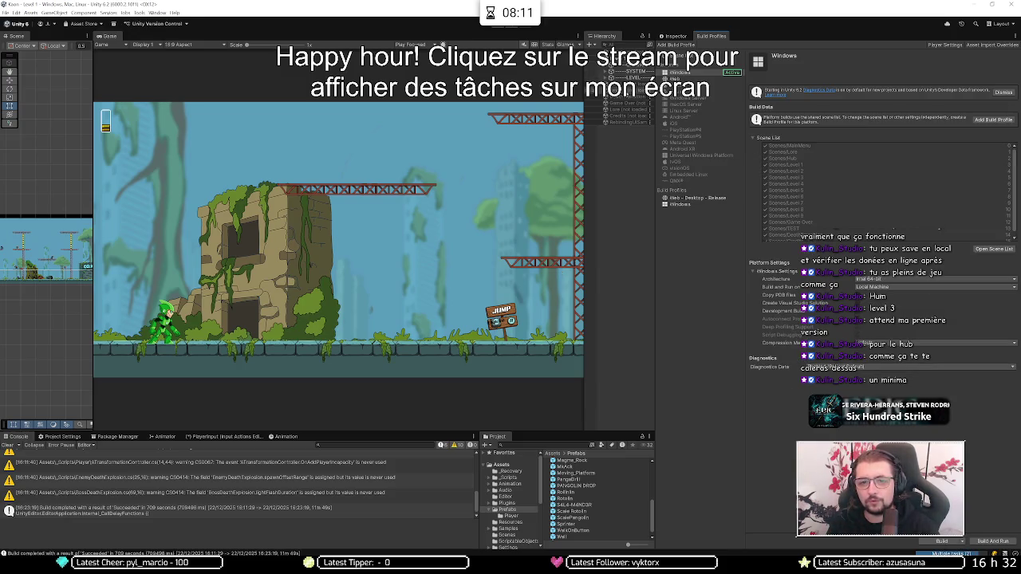
right_click(624, 89)
Keep Level 3 as the loaded scene and start Play mode.
click(638, 94)
right_click(608, 58)
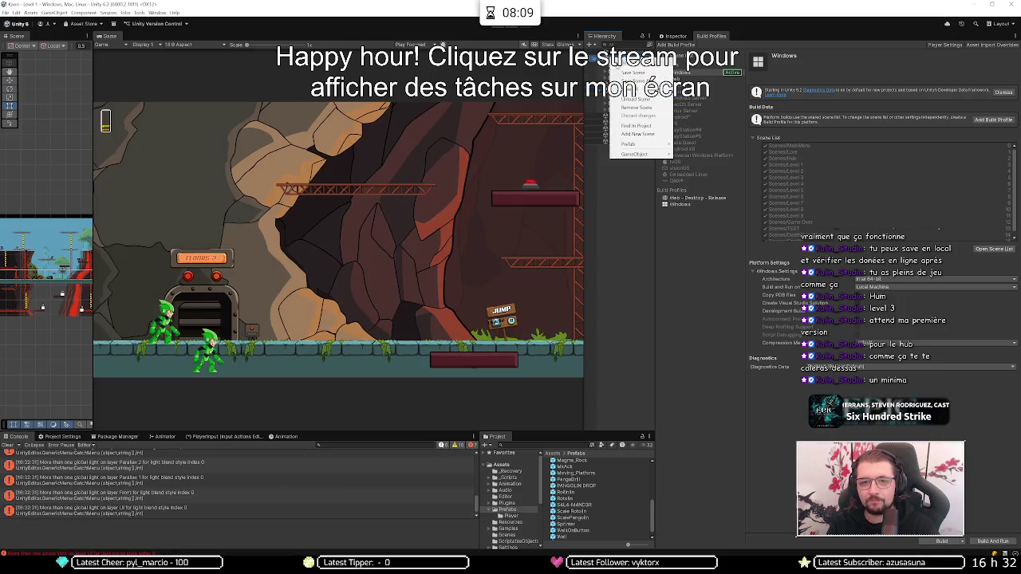
click(638, 89)
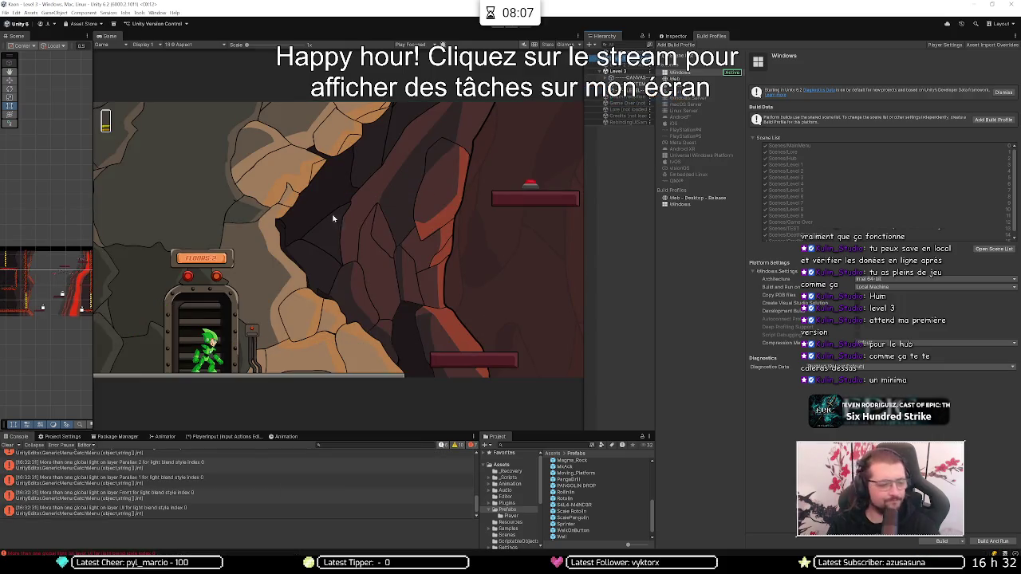
click(498, 26)
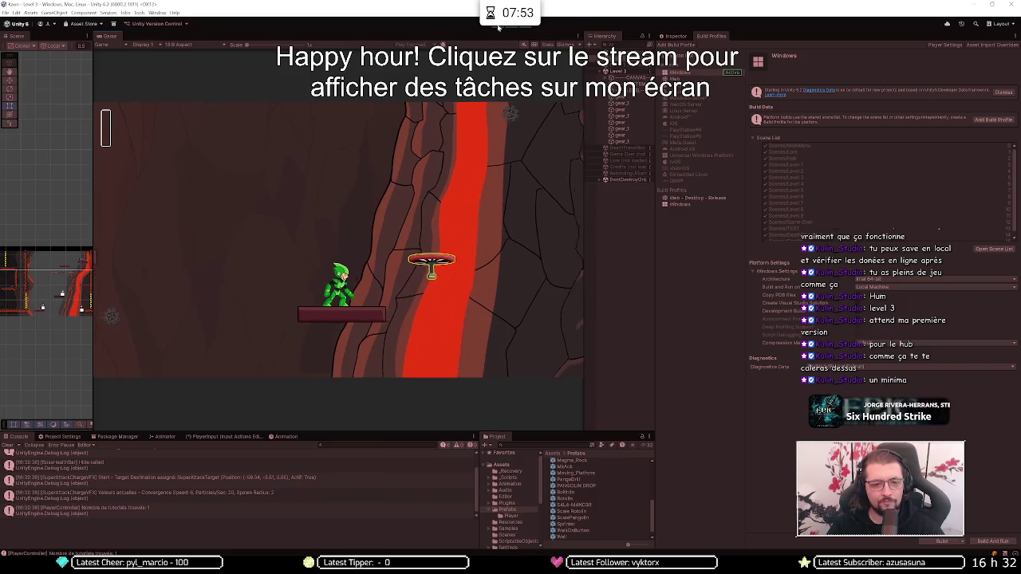
Jump the character from the propeller and moving platform onto the upper lava-rock ledge.
key(space)
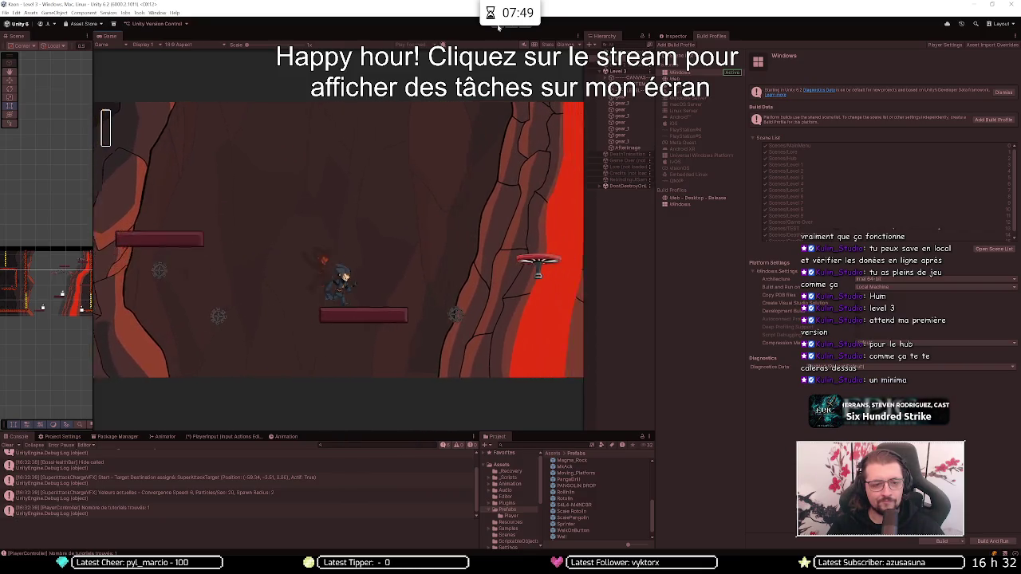
key(space)
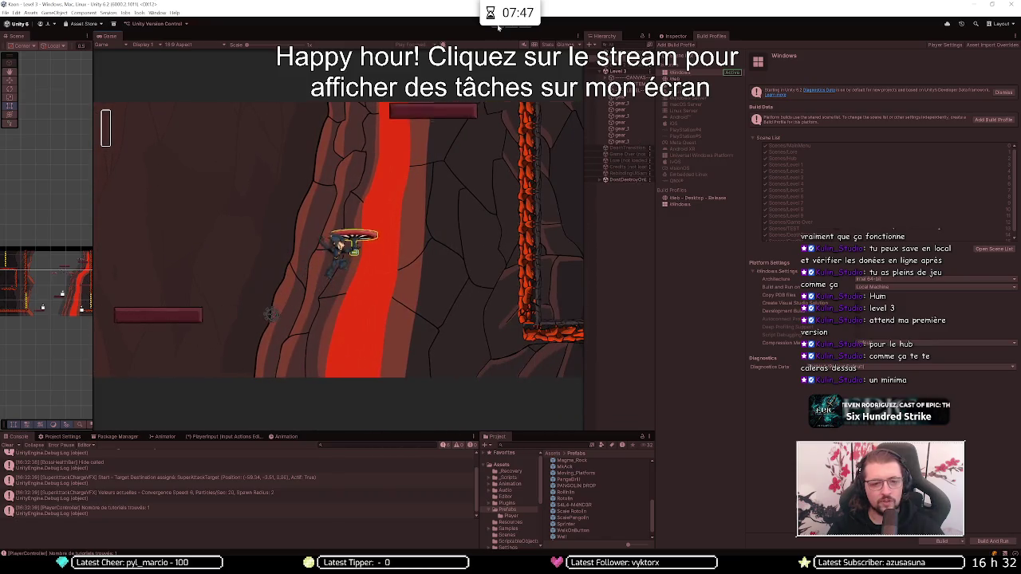
key(space)
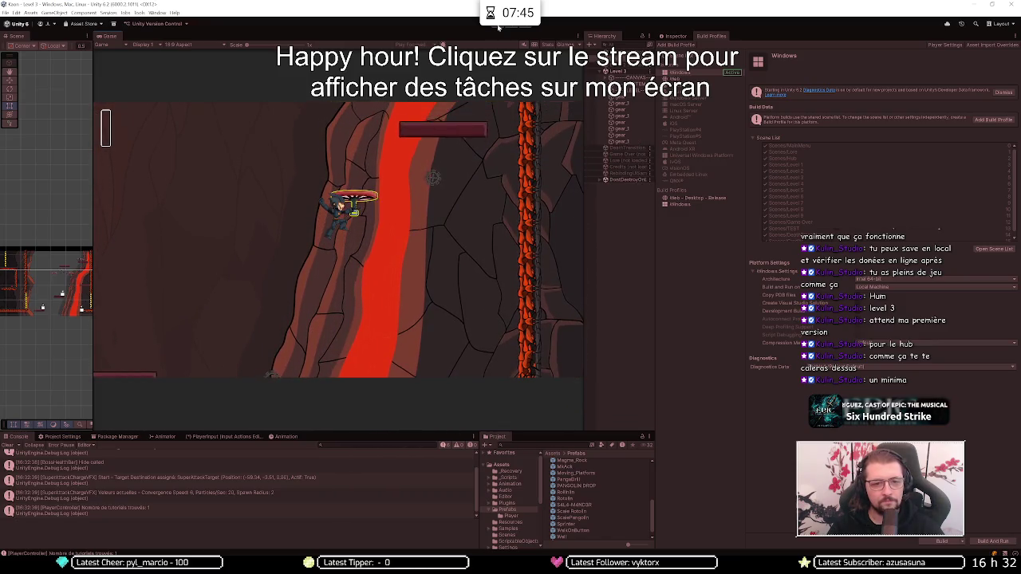
key(space)
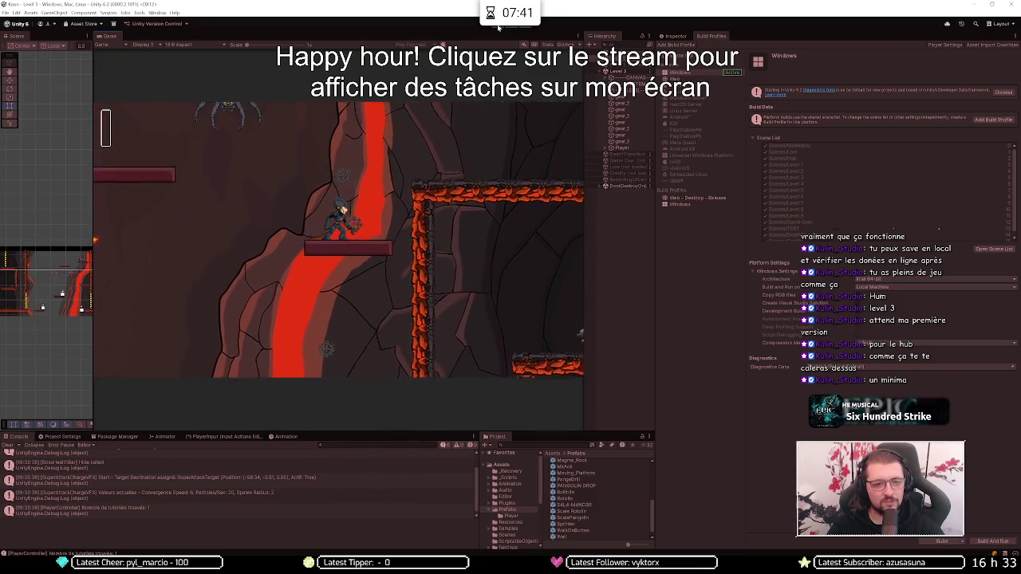
key(space)
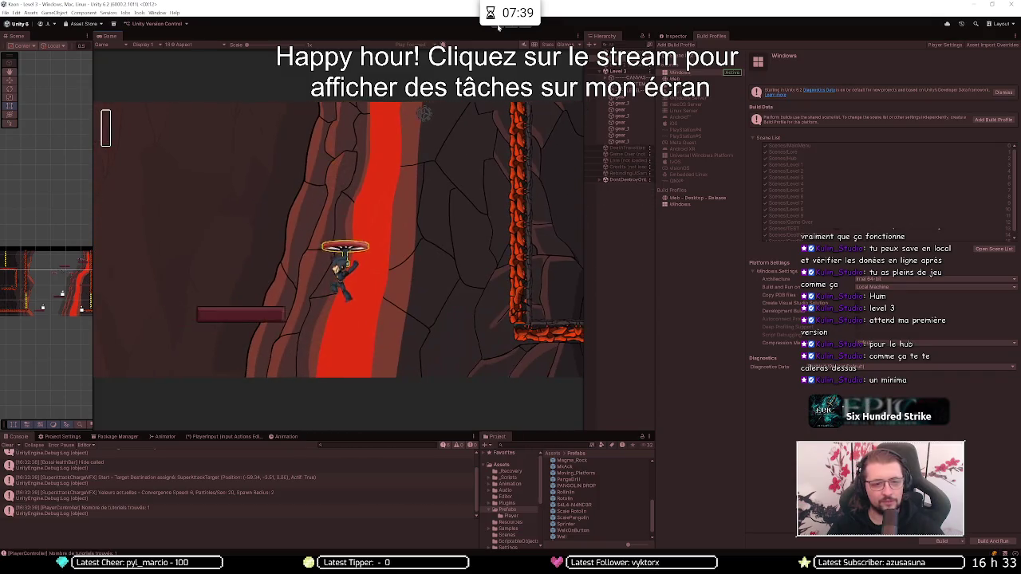
key(space)
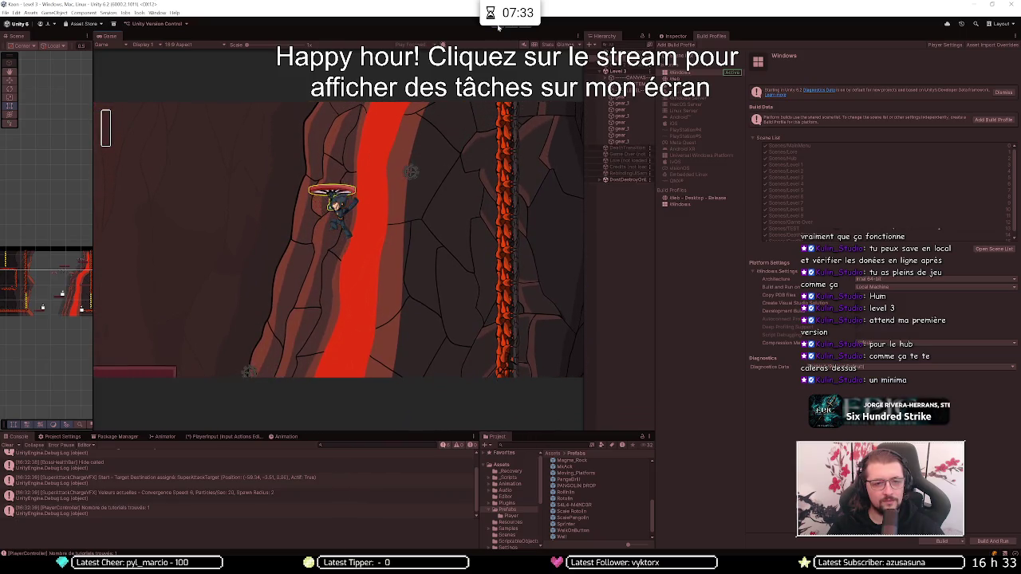
key(space)
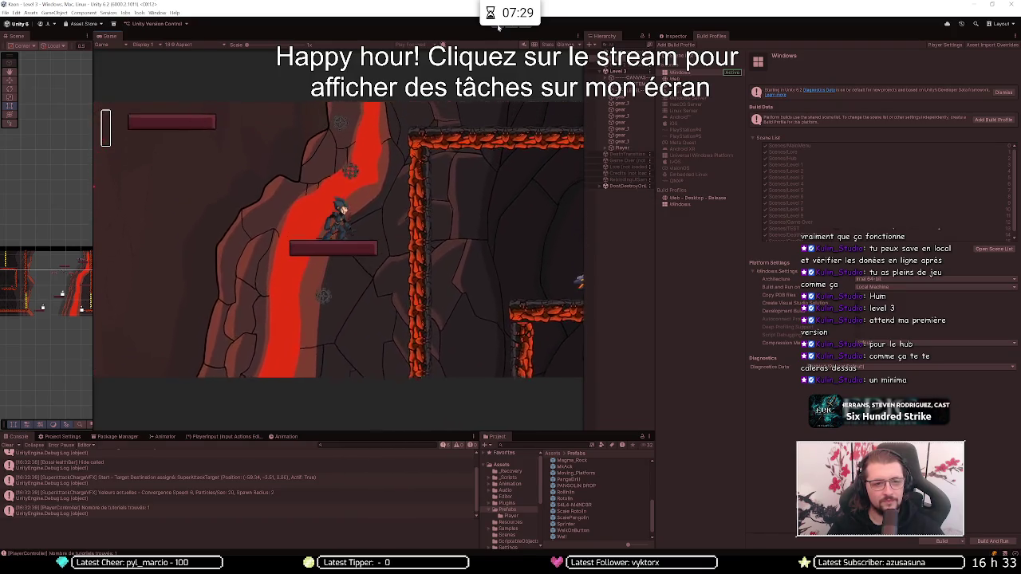
key(space)
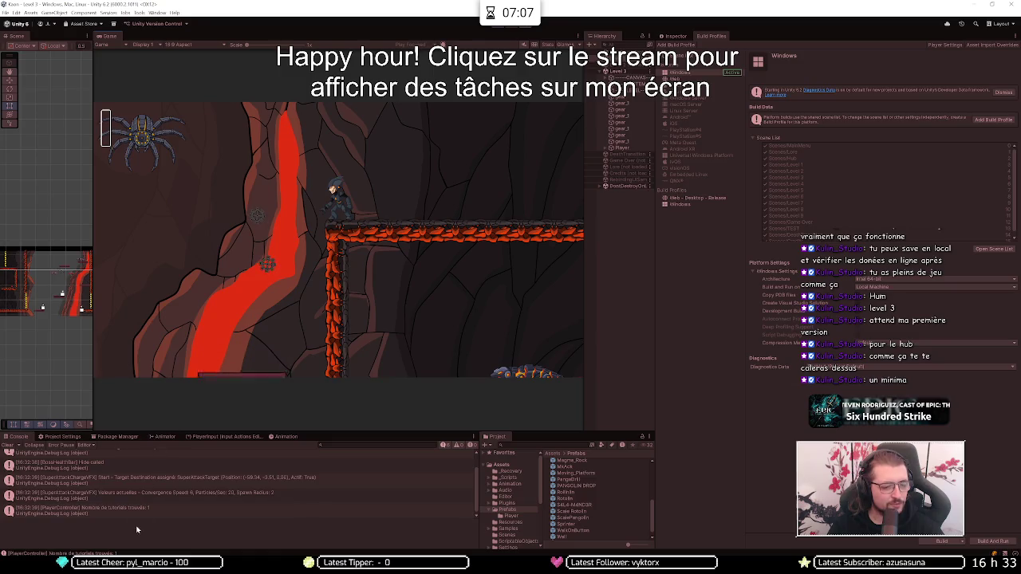
mouse_move(48, 568)
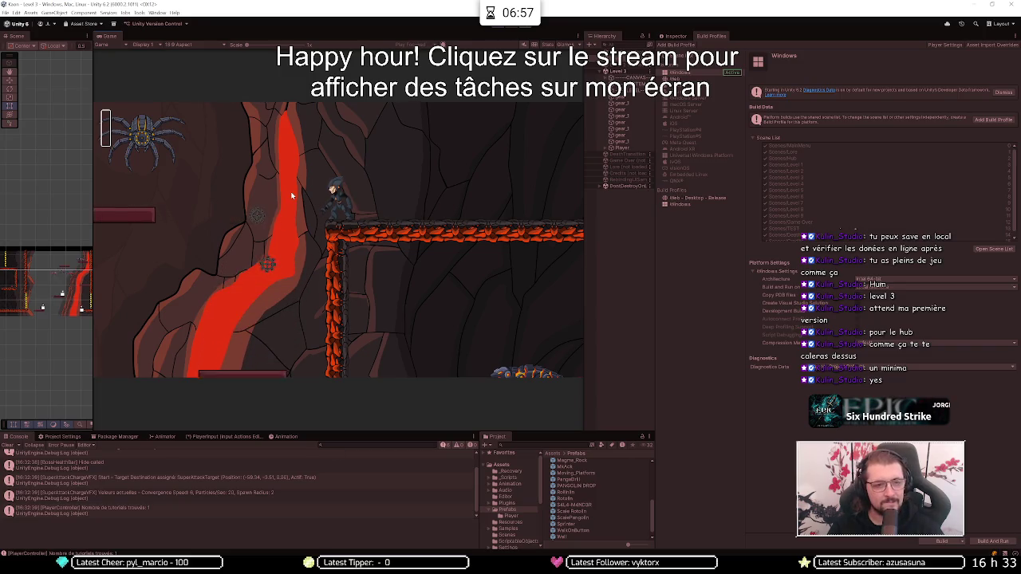
Jetpack the character up-left across the platforms and activate the red switch.
key(a)
key(space)
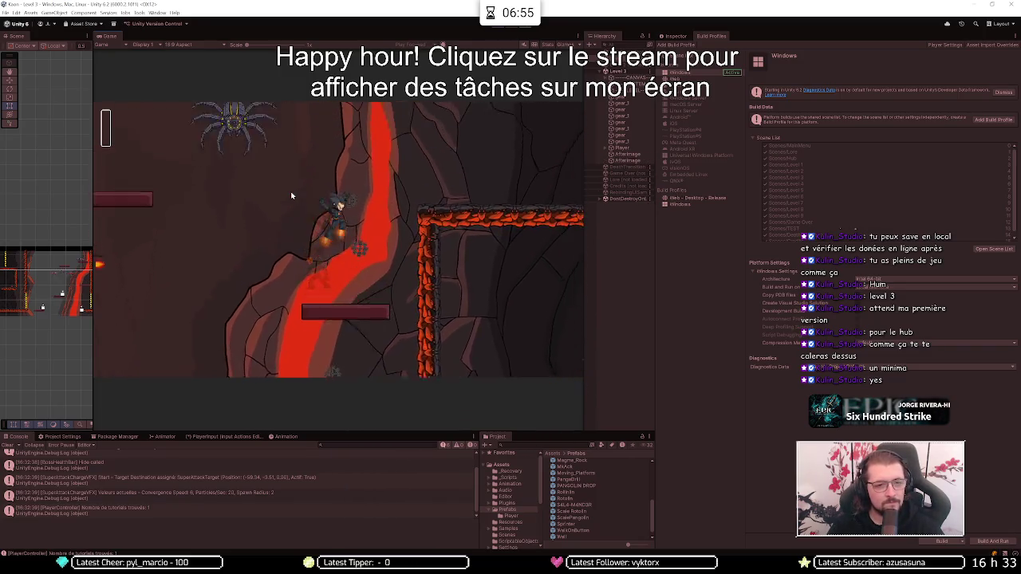
key(space)
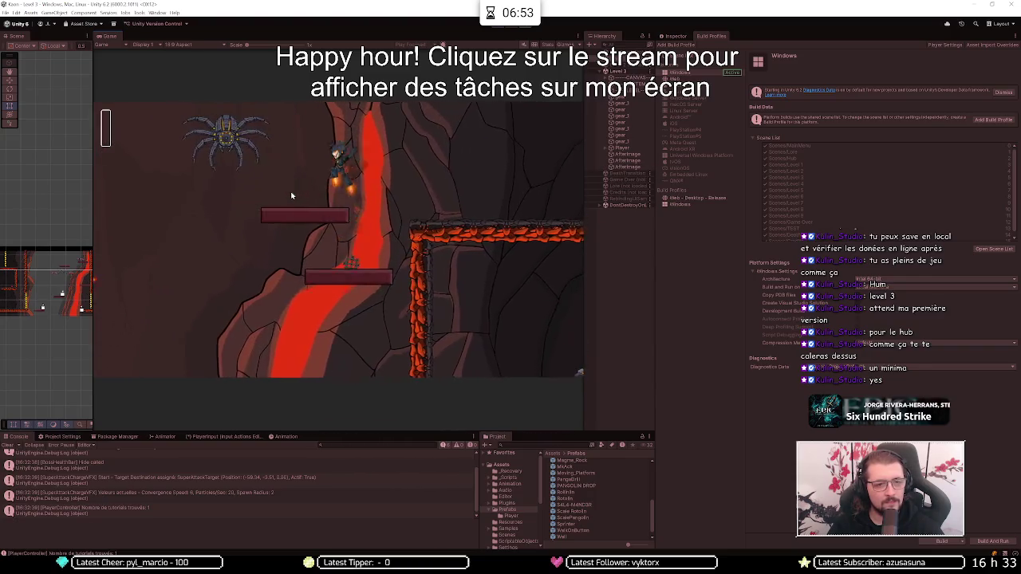
key(a)
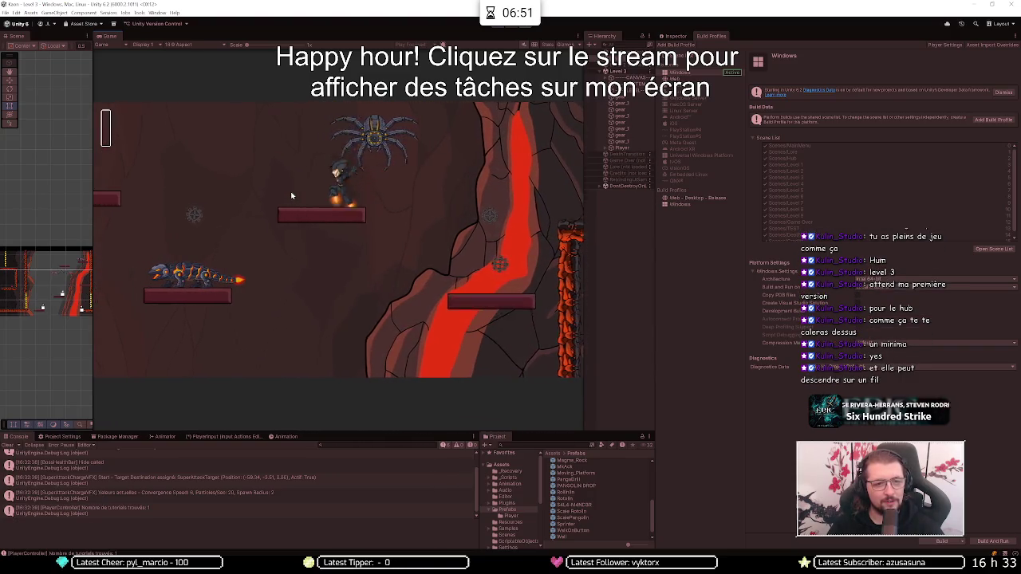
key(a)
key(e)
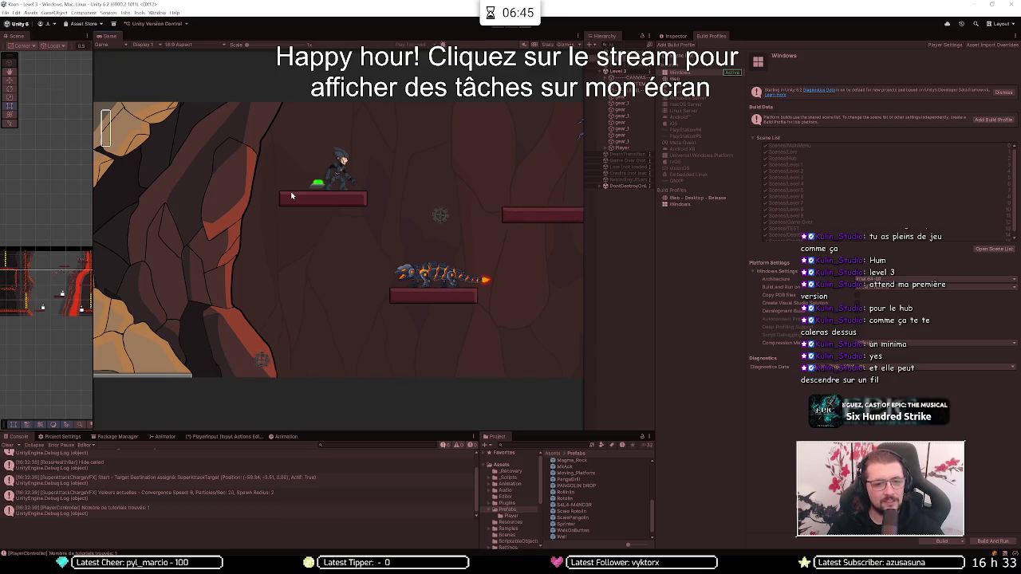
Fly right past the spider to the lava ledge, then boost past the worm.
key(d)
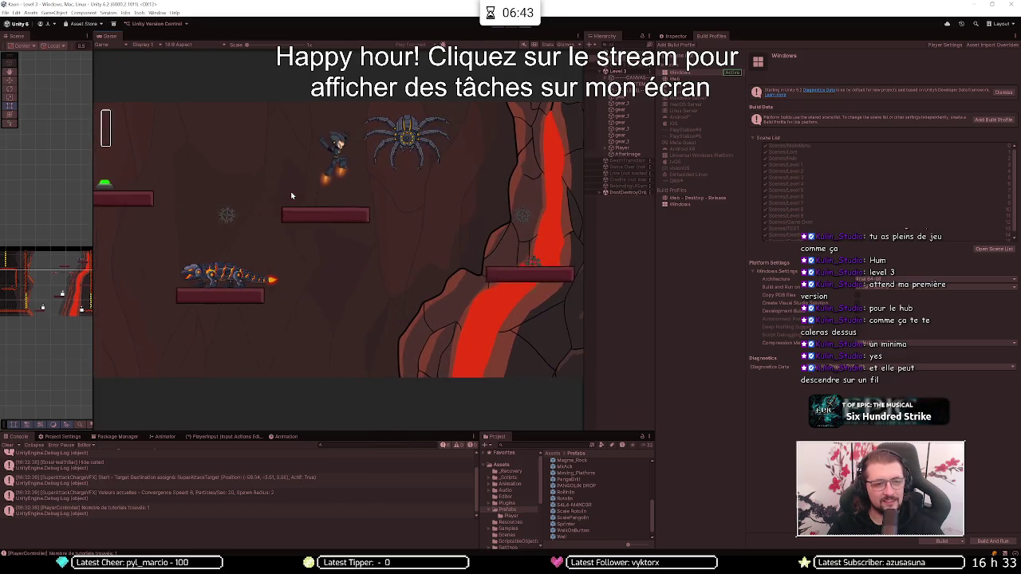
key(d)
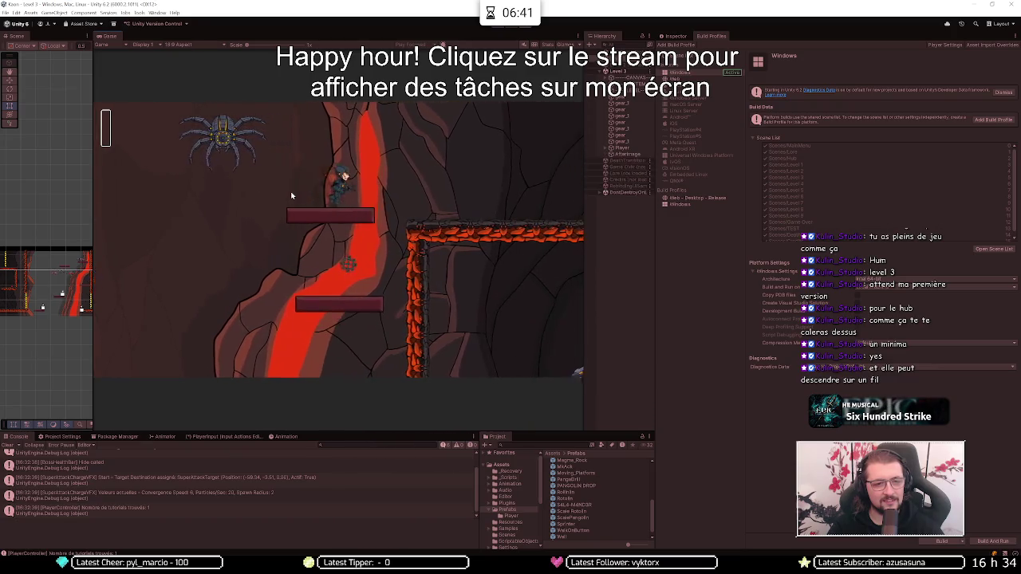
key(d)
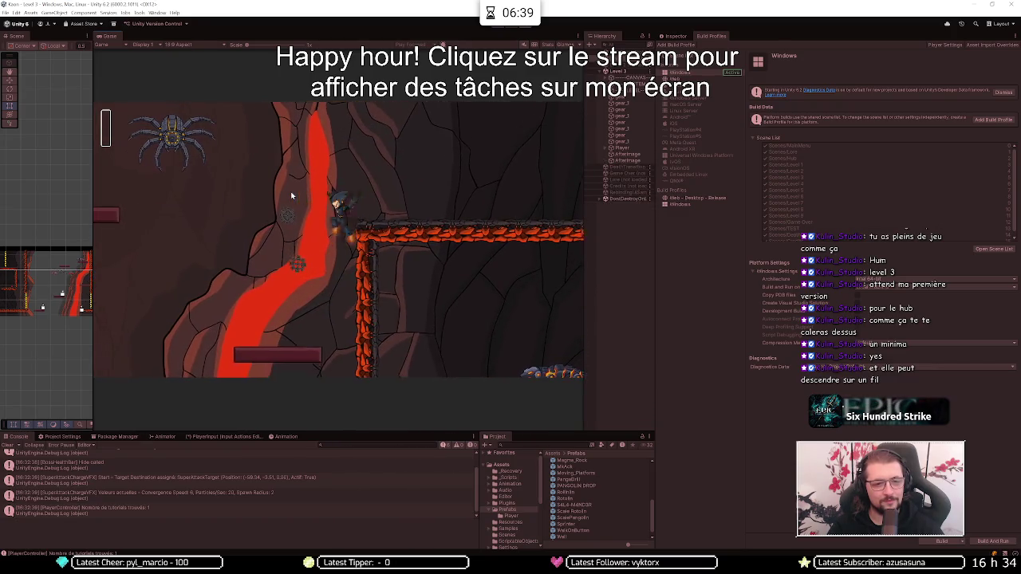
key(d)
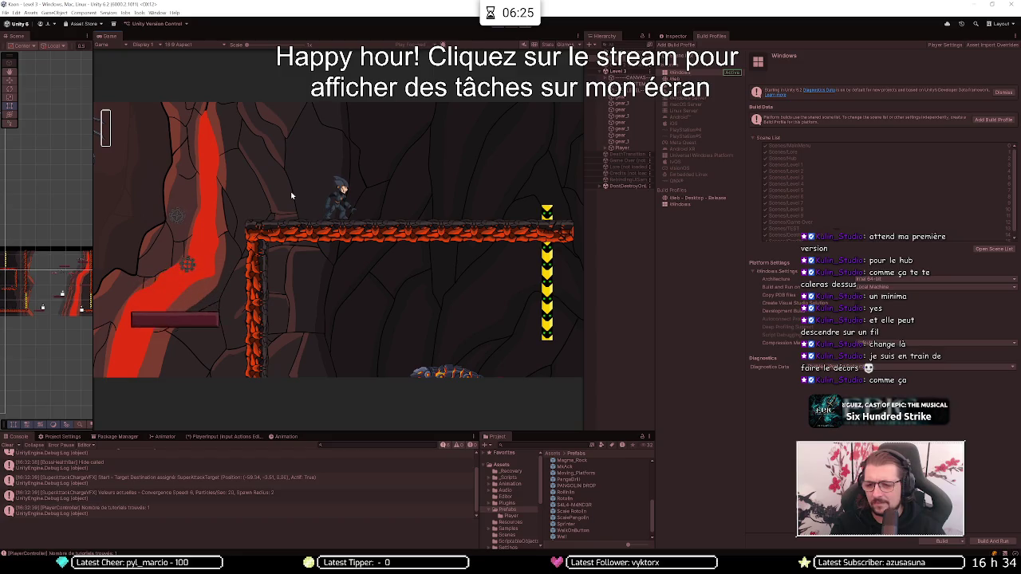
key(d)
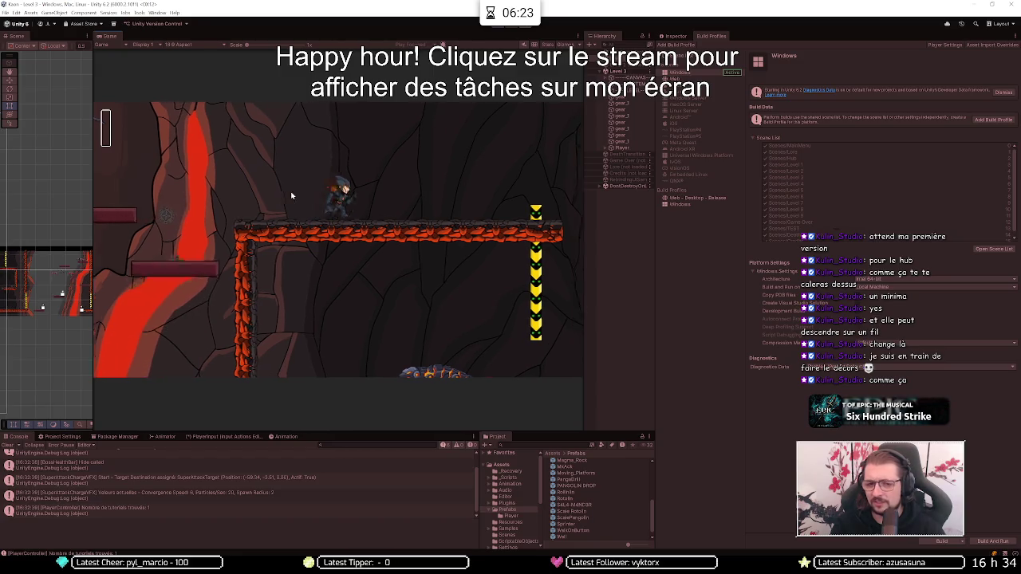
key(space)
key(a)
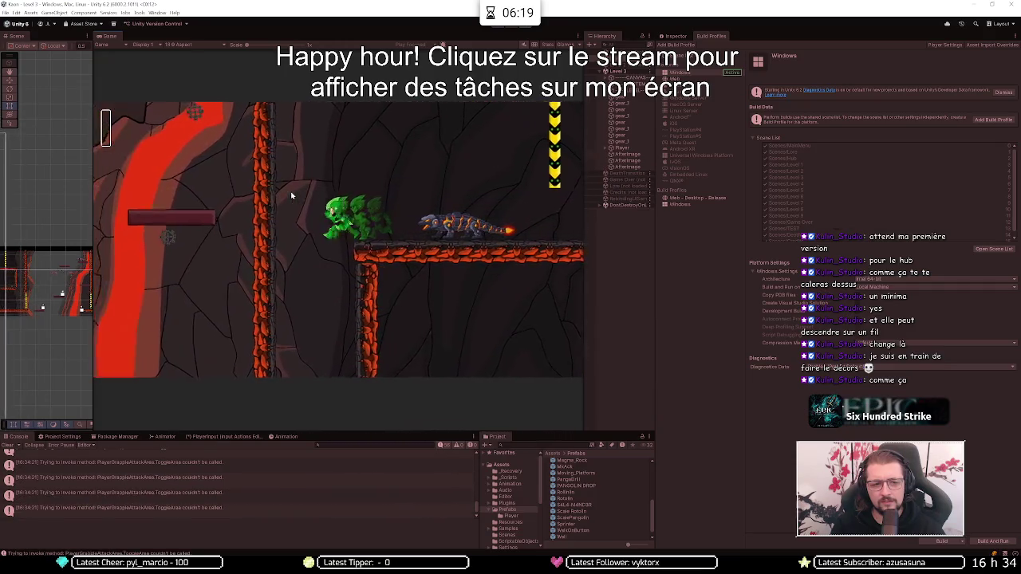
key(space)
key(d)
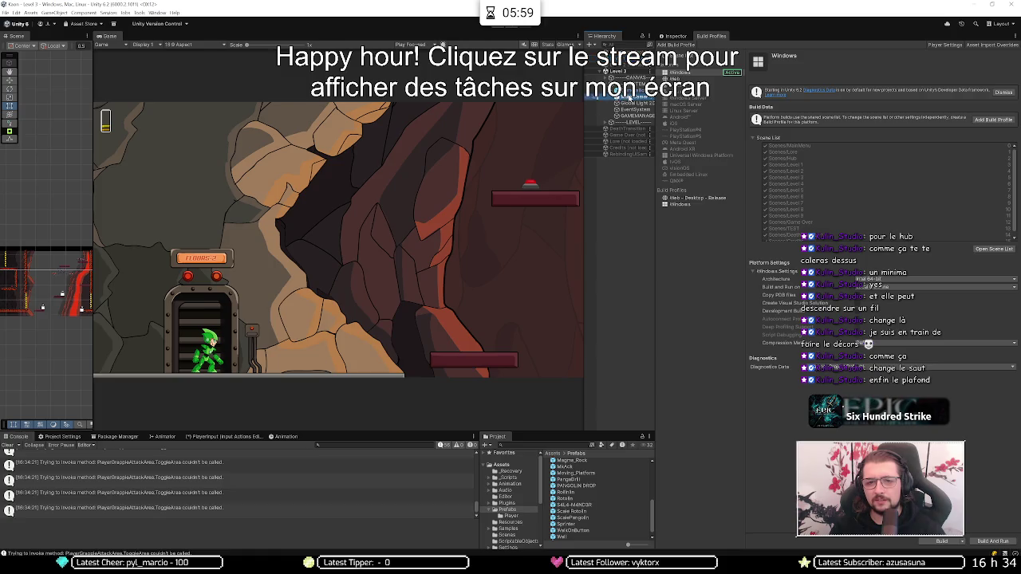
Set the Main Camera's Camera Follow Movable Y Max to 8 while the game runs.
click(684, 37)
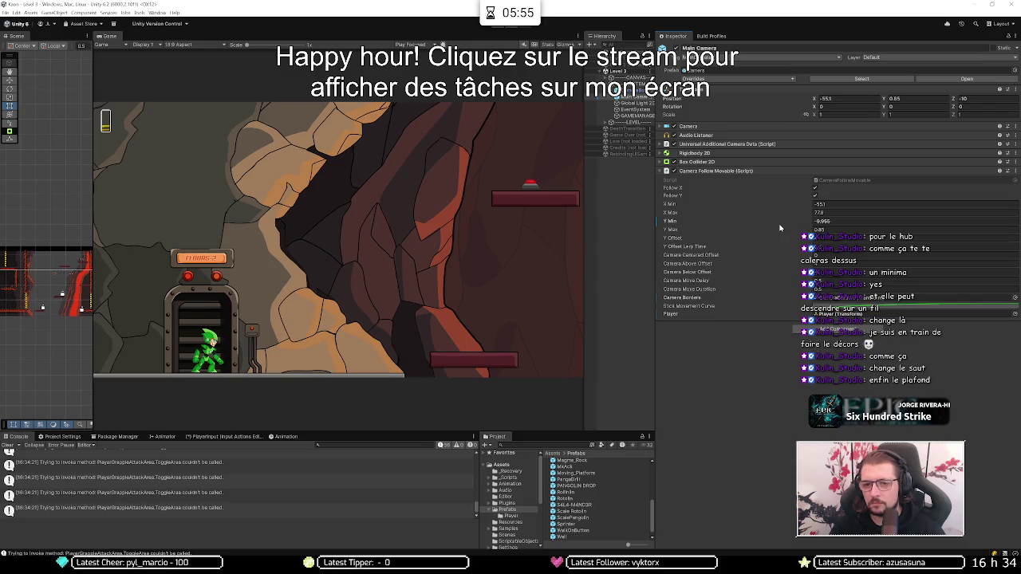
click(830, 229)
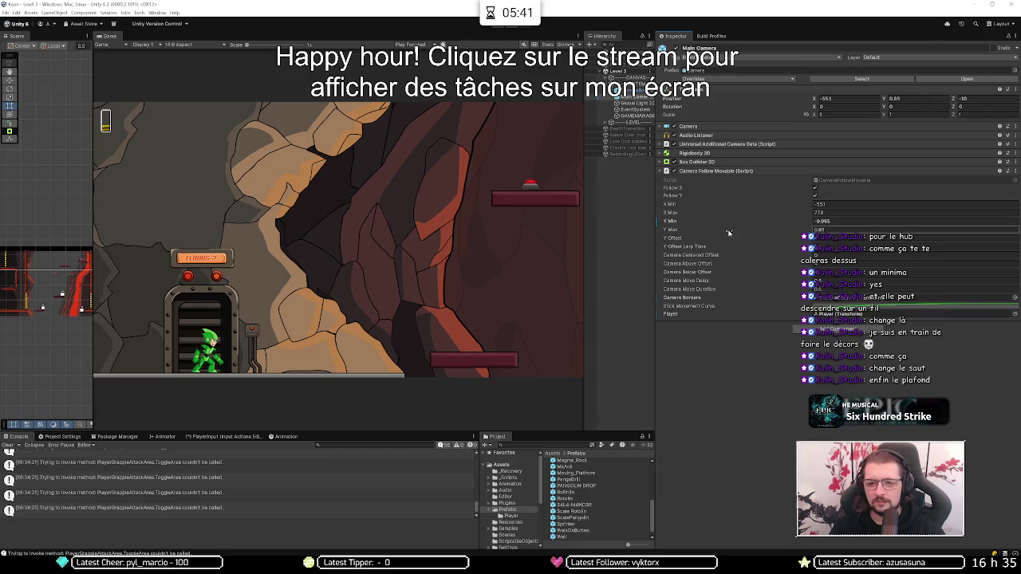
click(494, 26)
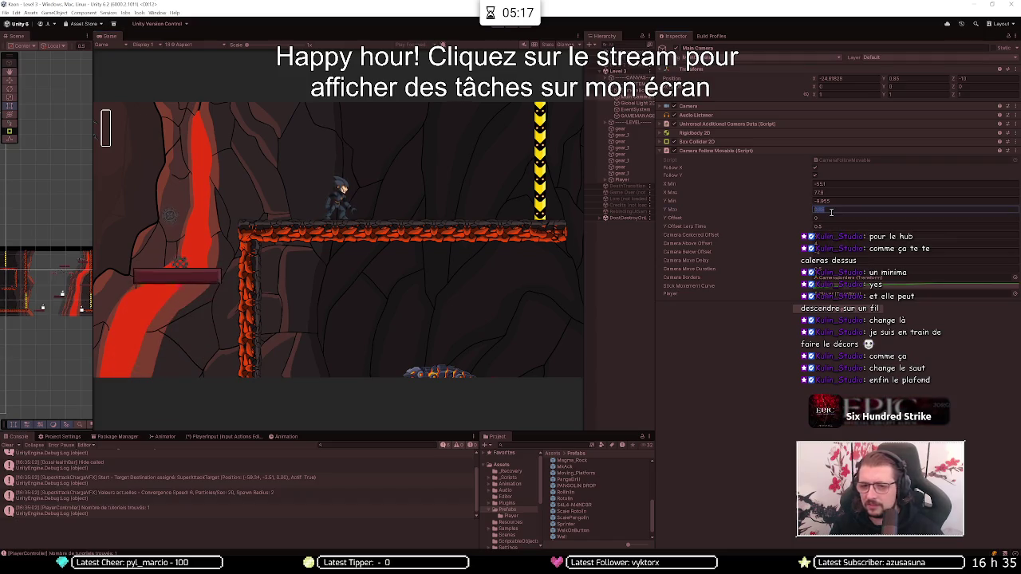
text(8)
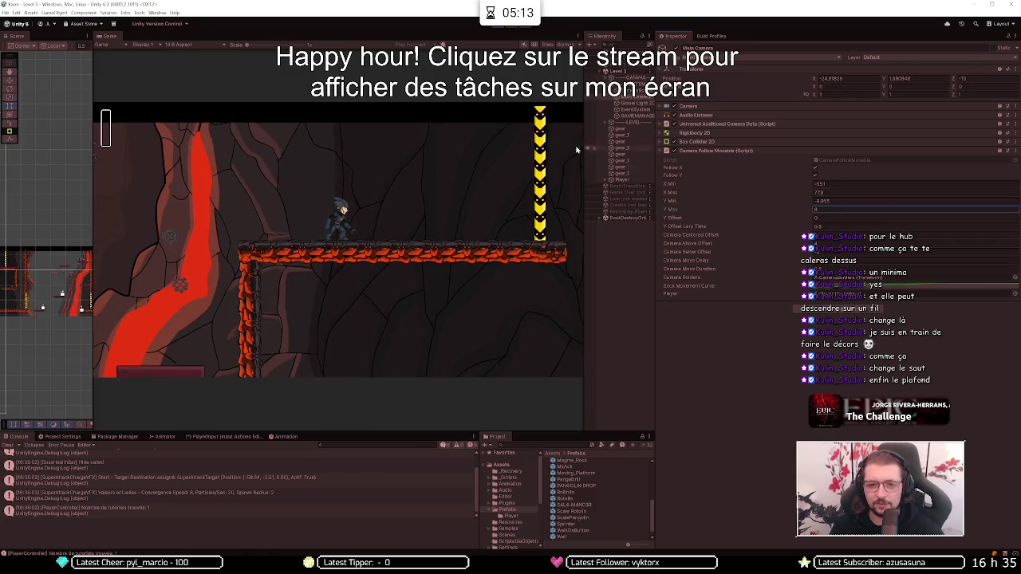
Select Sky under LEVEL > LevelPhysics, then jump in-game to test the higher camera limit.
click(608, 123)
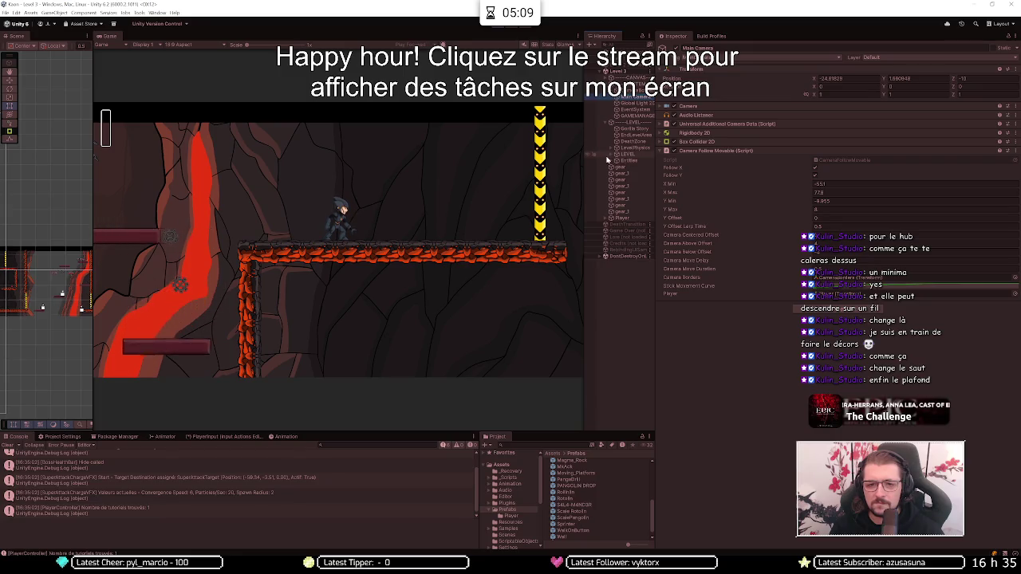
click(611, 148)
click(629, 173)
click(448, 212)
key(space)
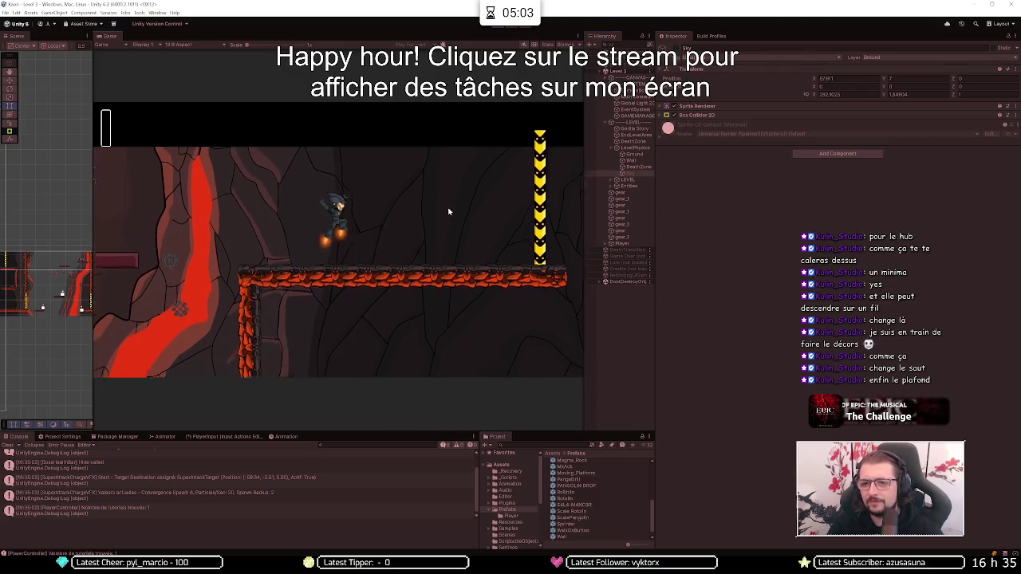
click(641, 96)
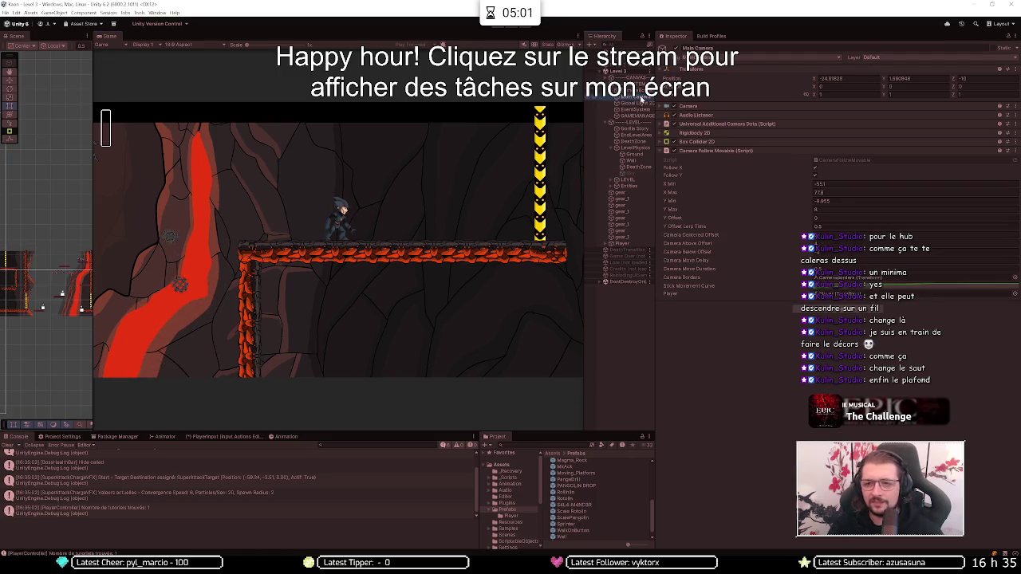
key(space)
key(space)
key(space)
key(space)
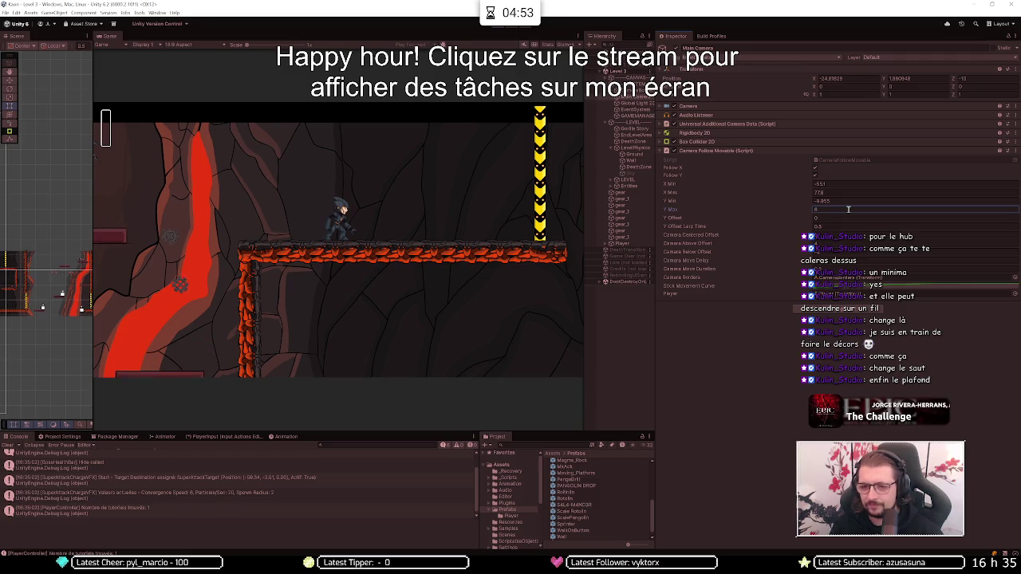
key(a)
key(space)
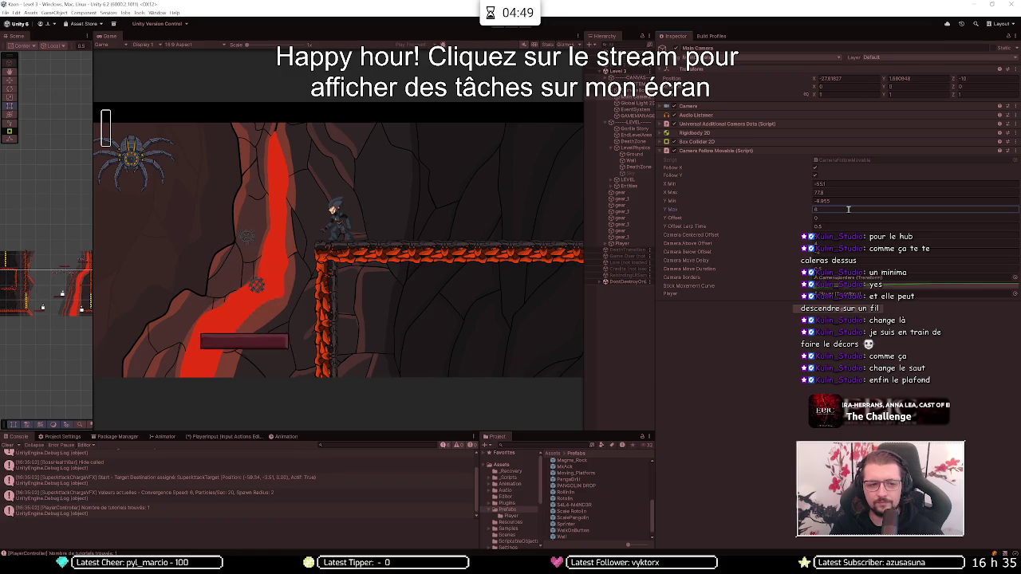
key(a)
key(space)
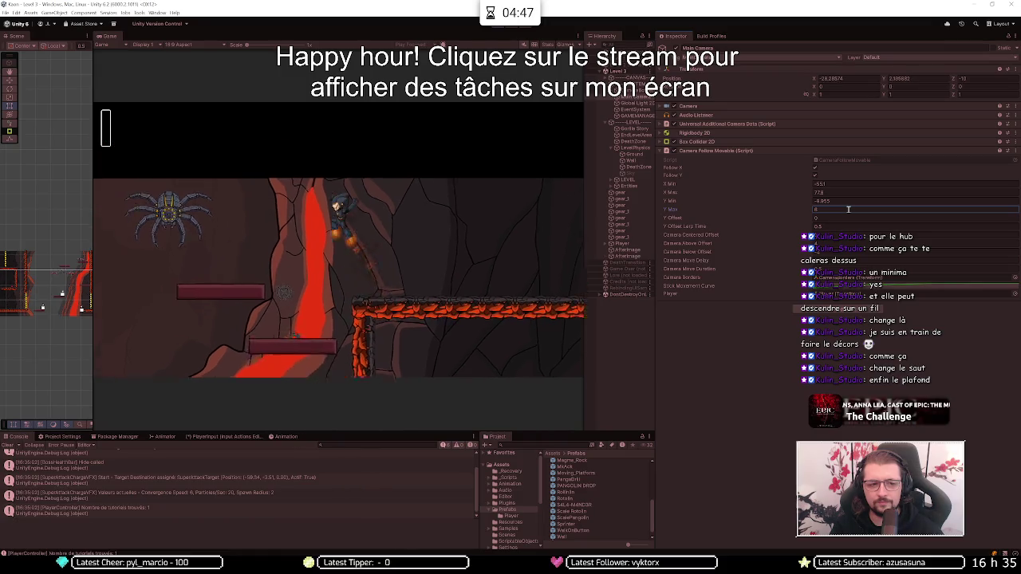
key(a)
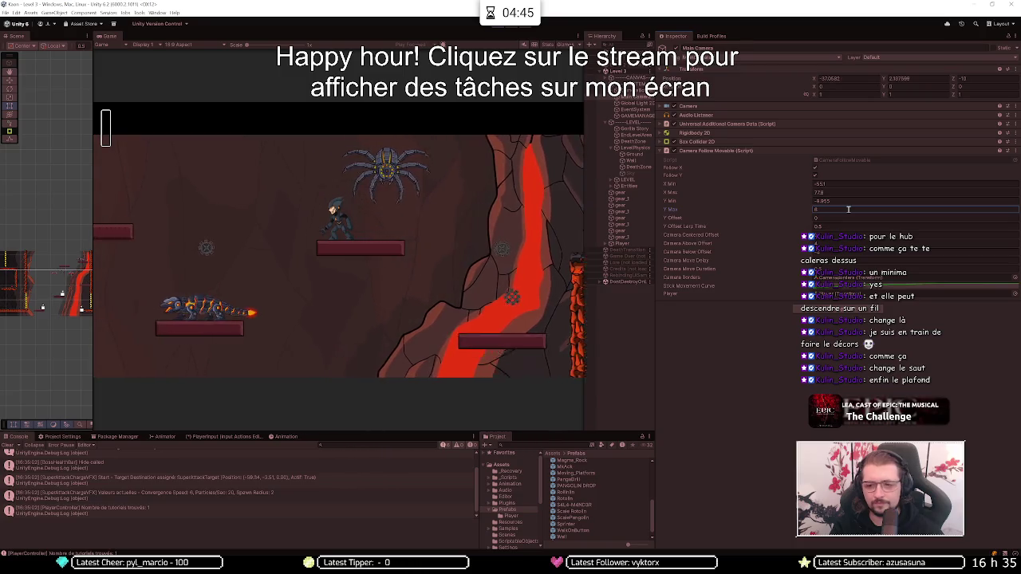
key(space)
key(a)
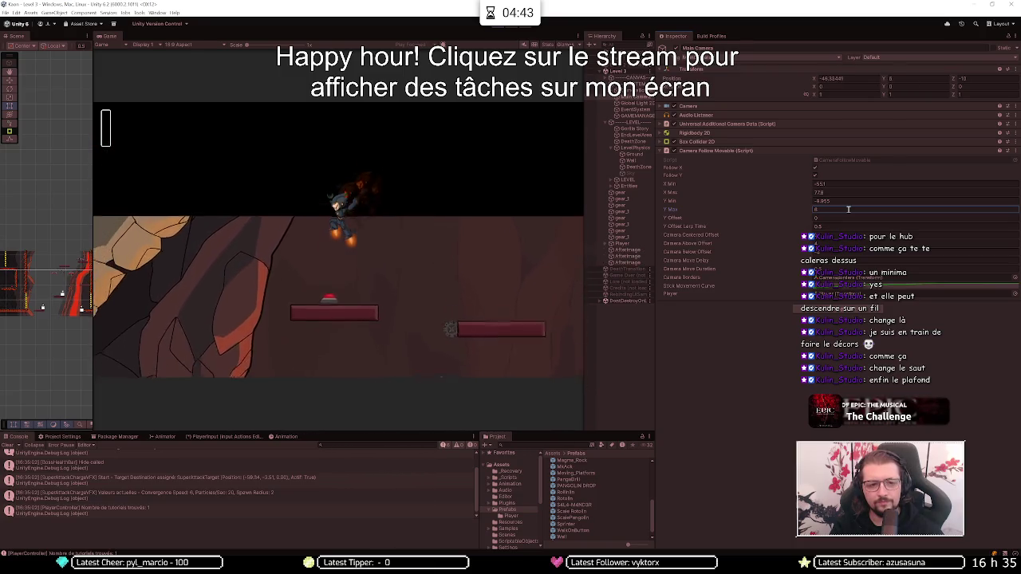
key(space)
key(space)
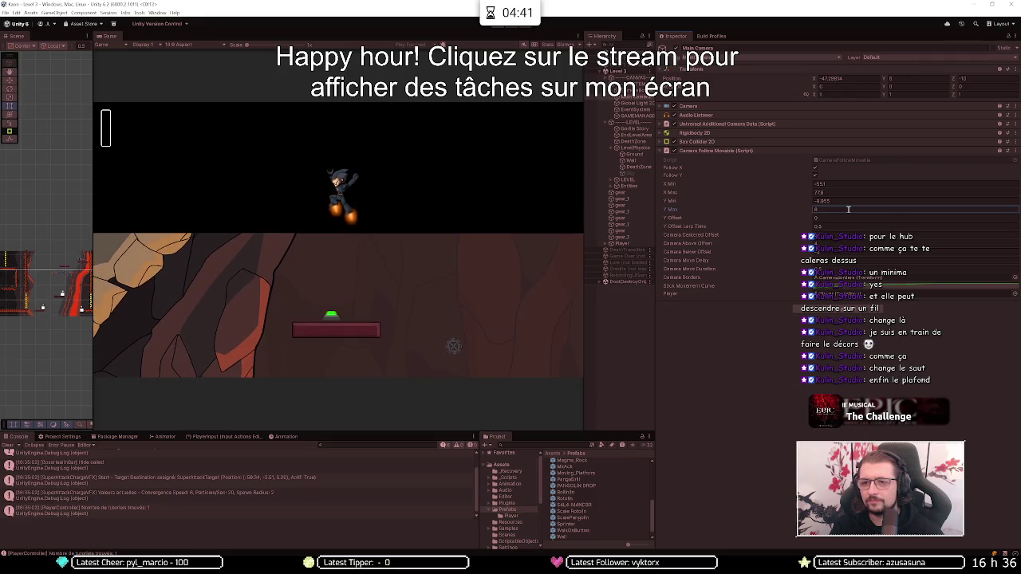
key(d)
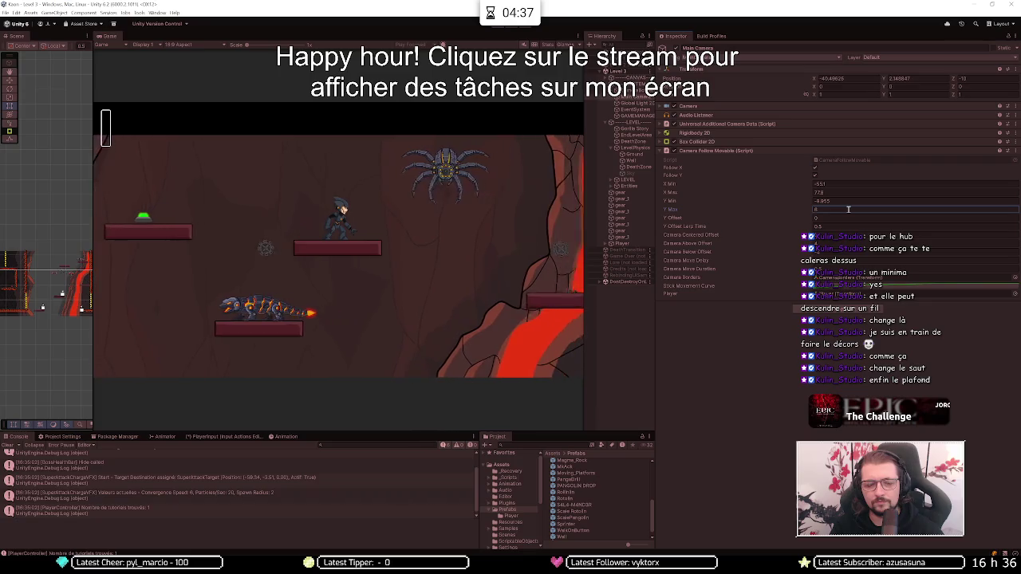
key(space)
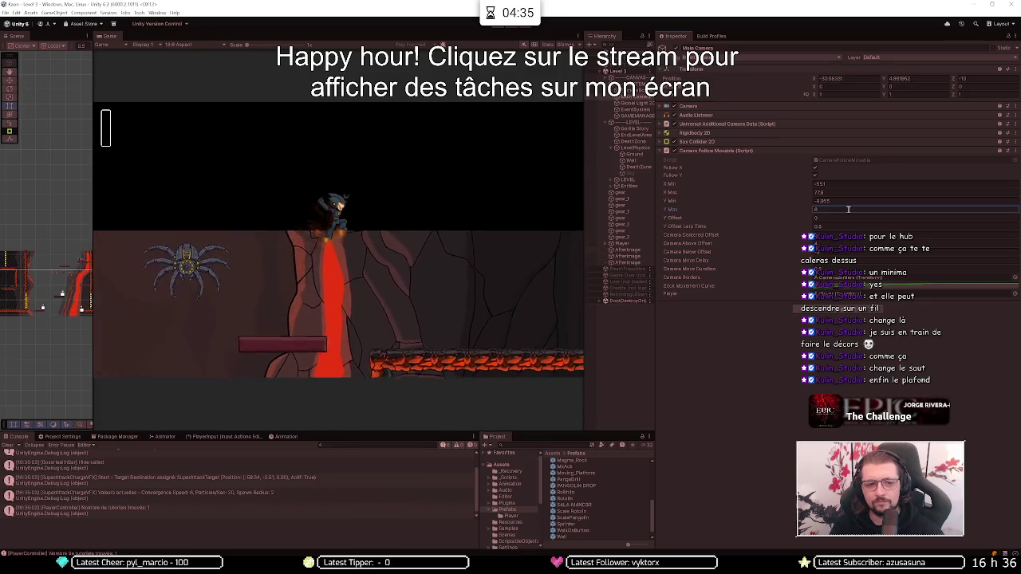
key(d)
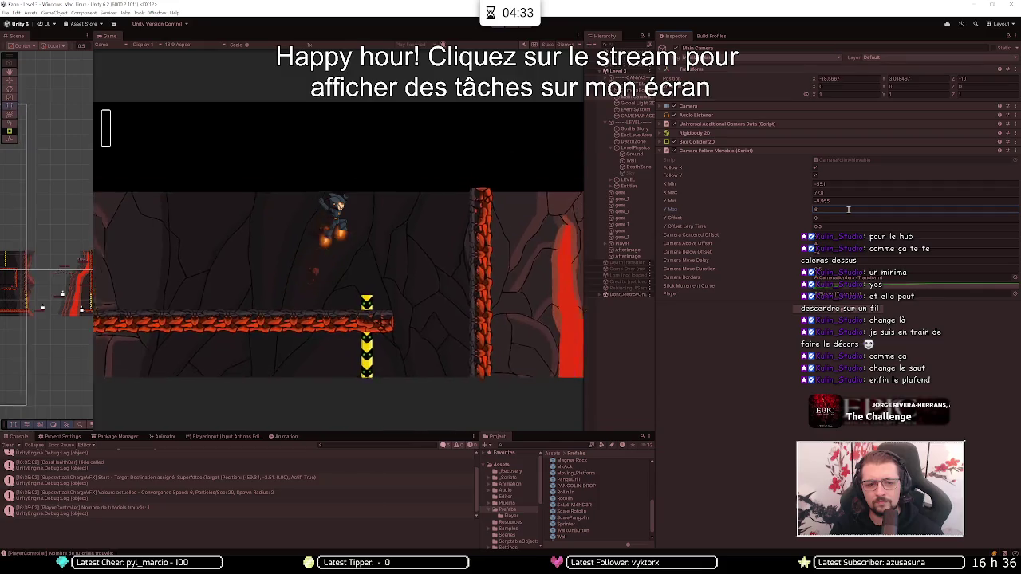
key(a)
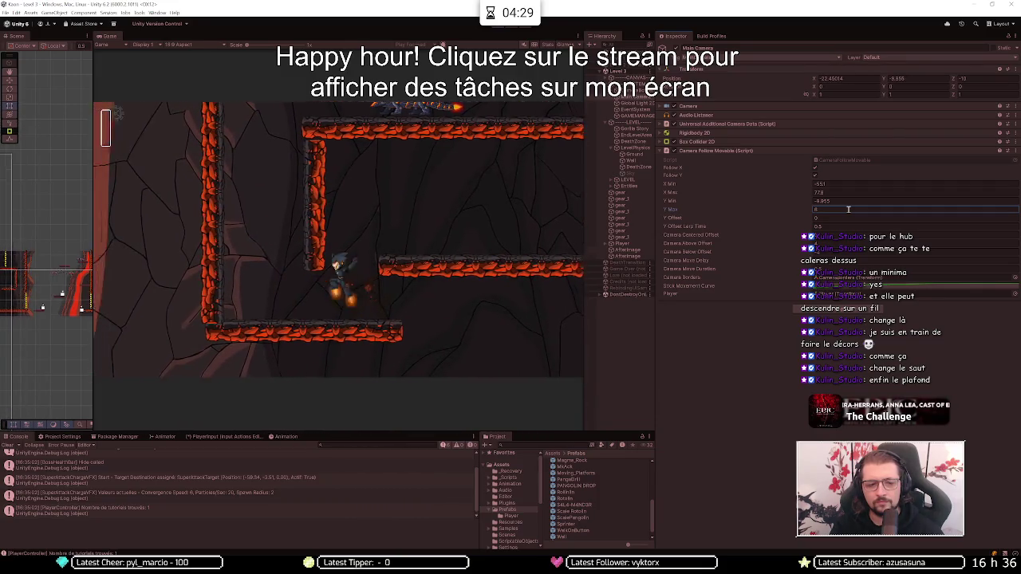
key(d)
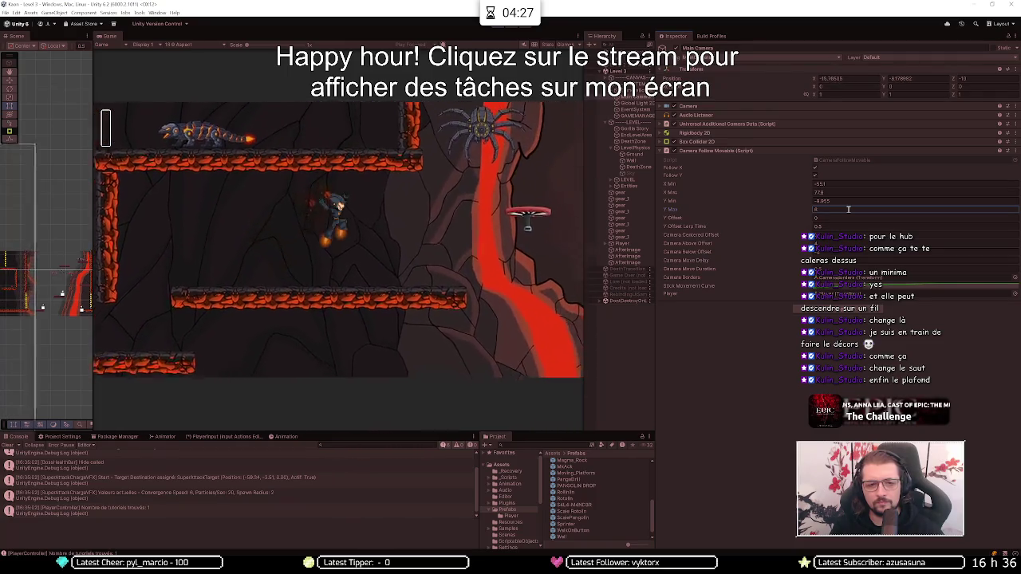
key(d)
key(space)
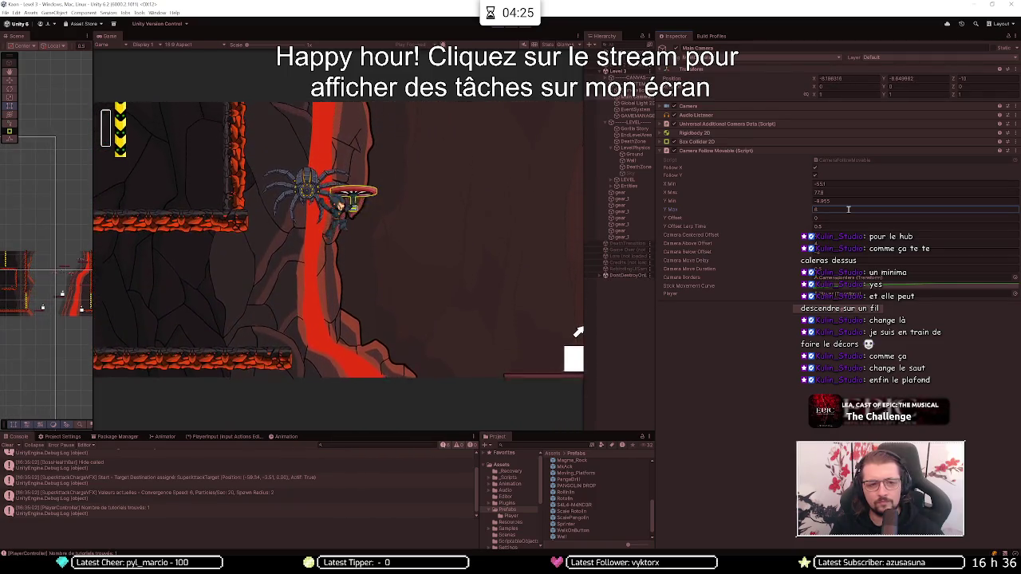
key(space)
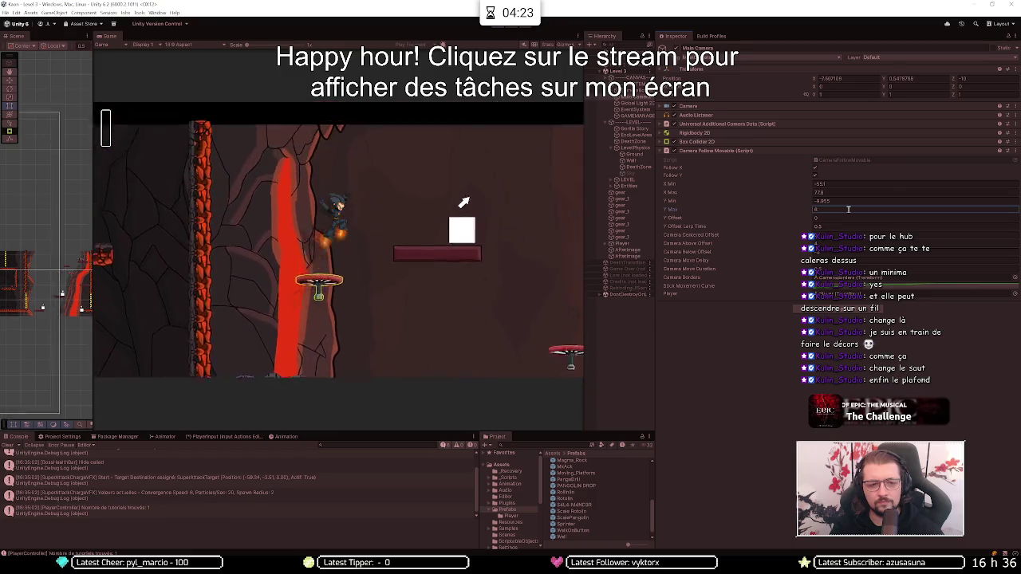
key(d)
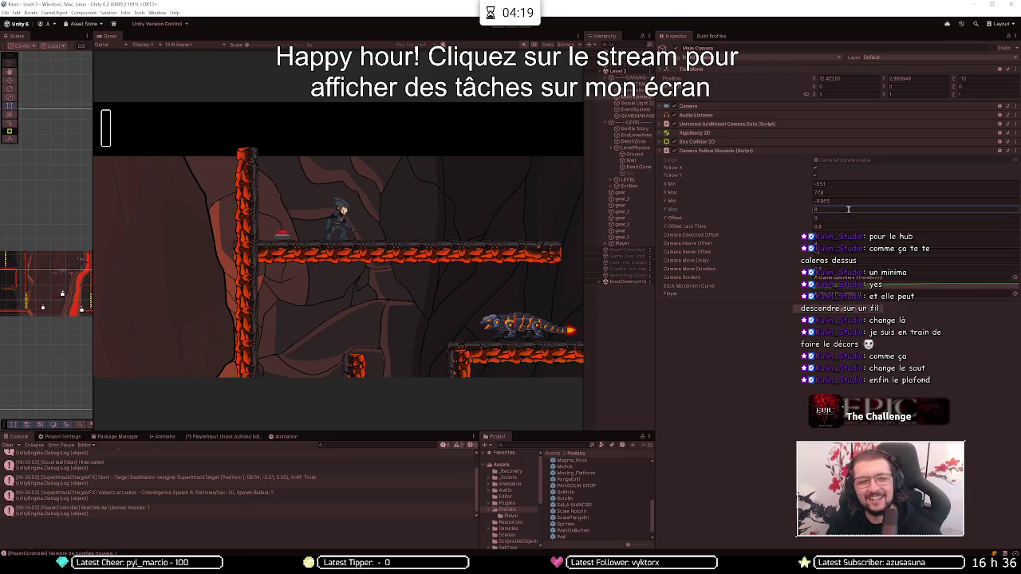
key(a)
key(space)
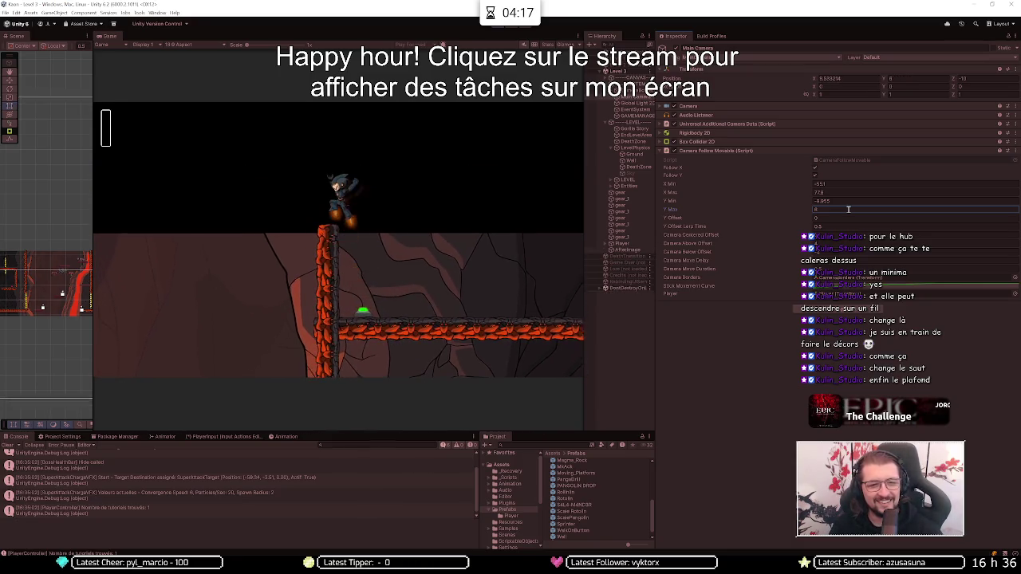
key(space)
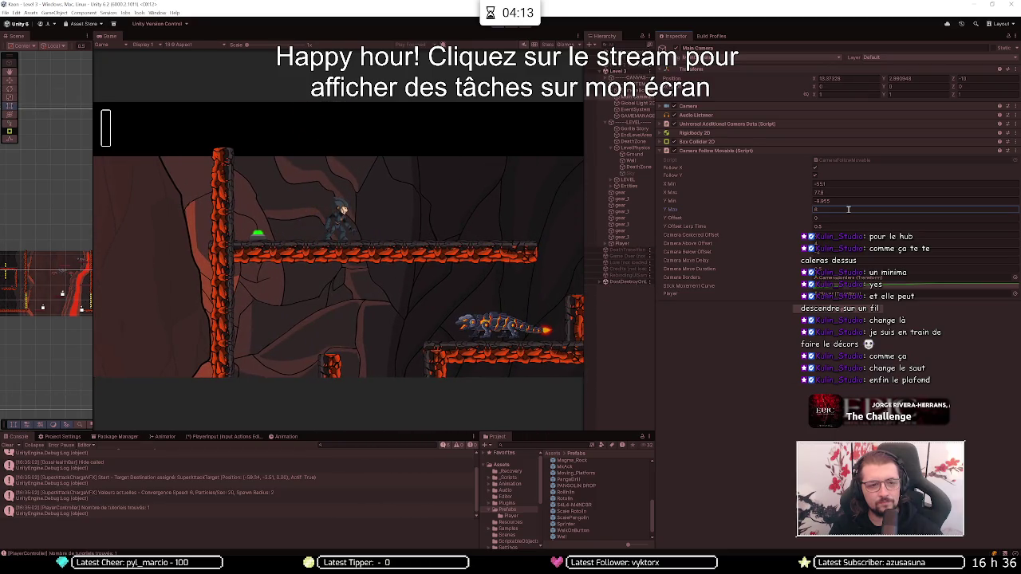
key(space)
key(space)
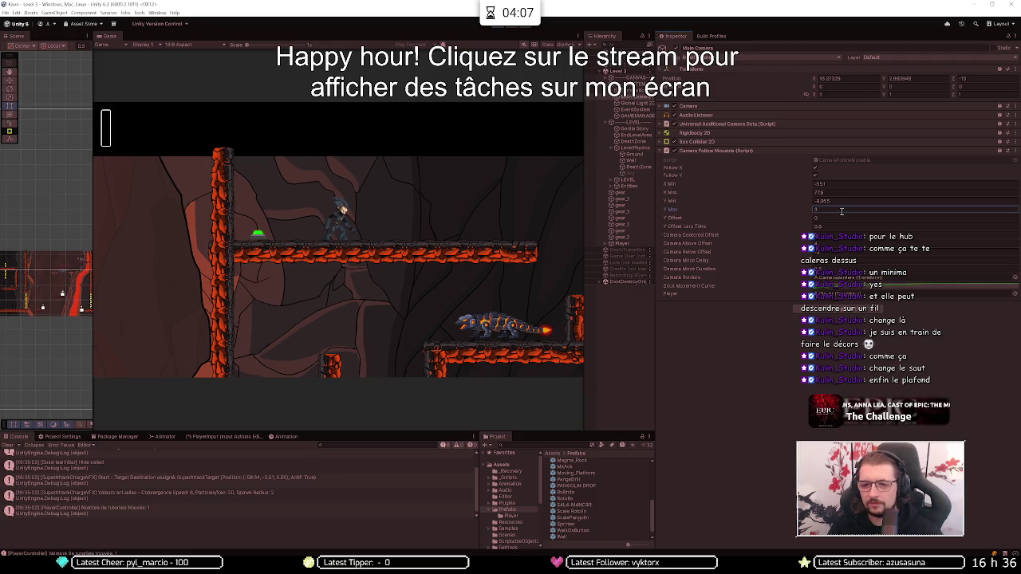
Jet the character across the level, hop onto the pillar, then drop to the lower floor.
key(space)
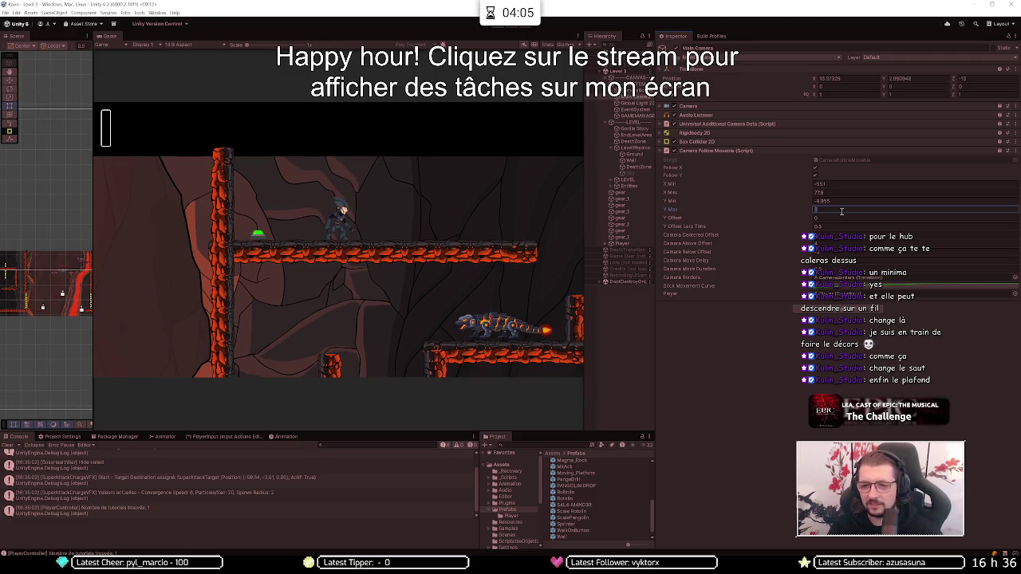
key(space)
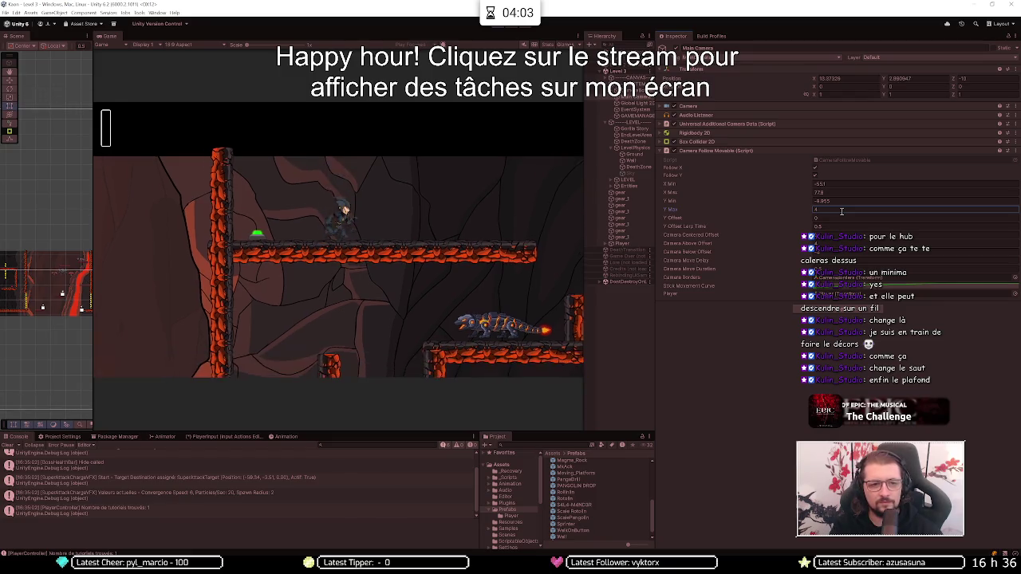
key(Right)
key(Left)
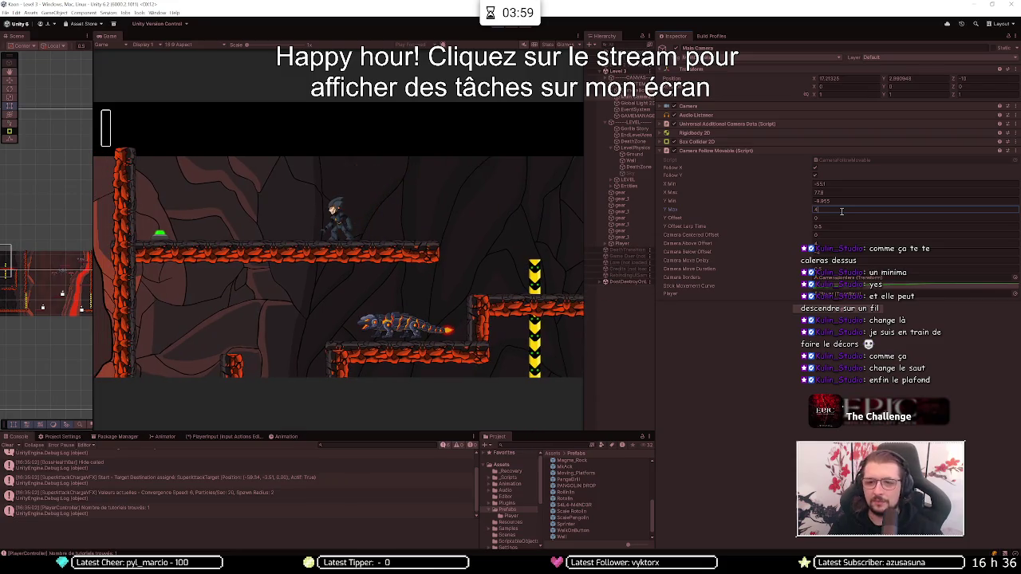
key(Left)
key(space)
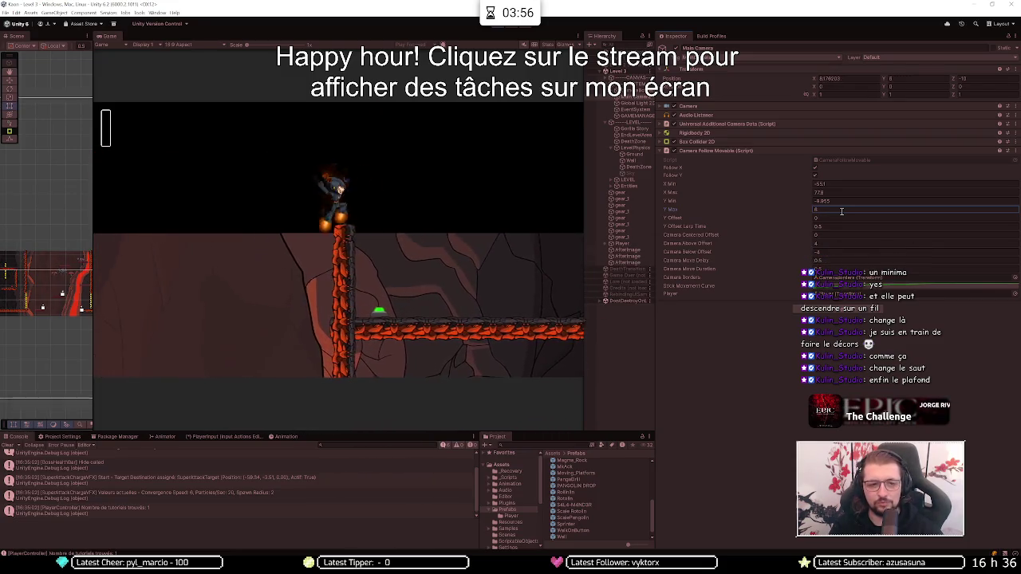
key(Right)
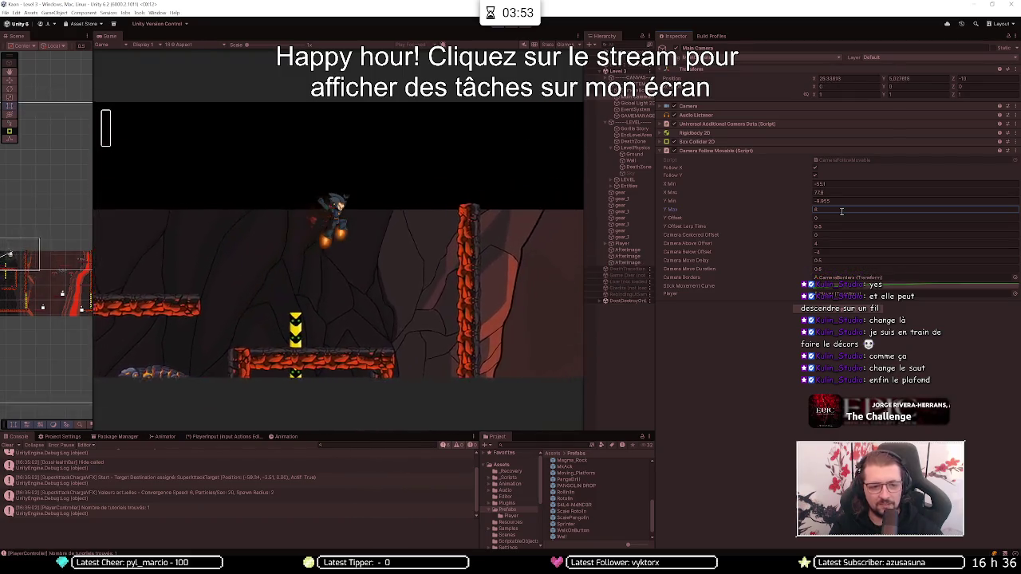
key(Right)
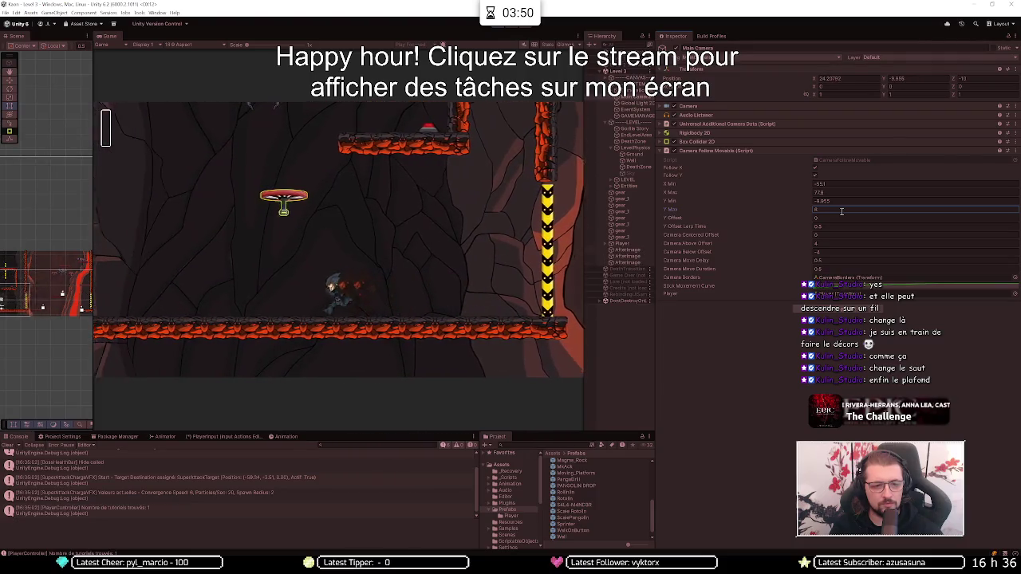
key(Left)
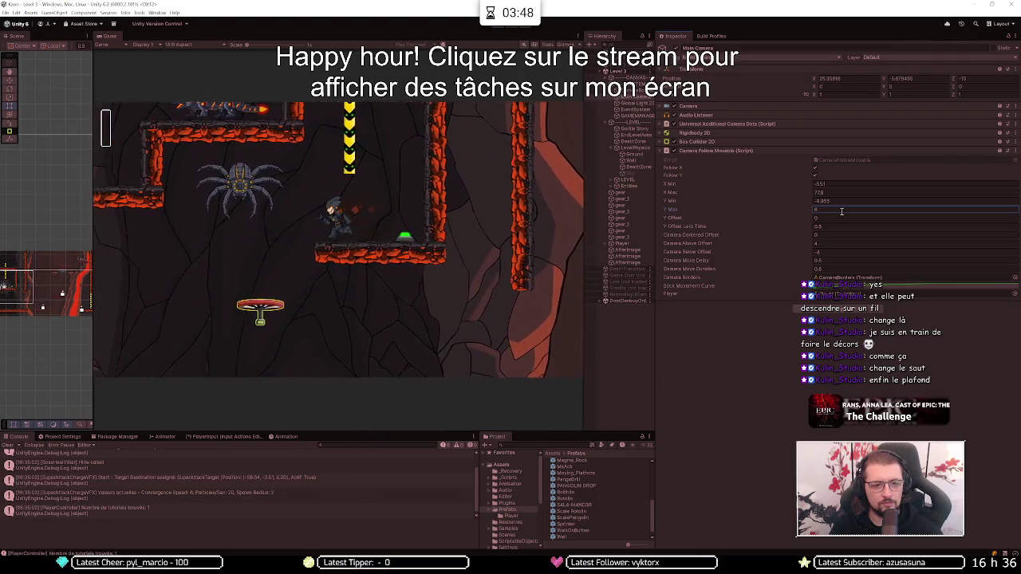
key(Down)
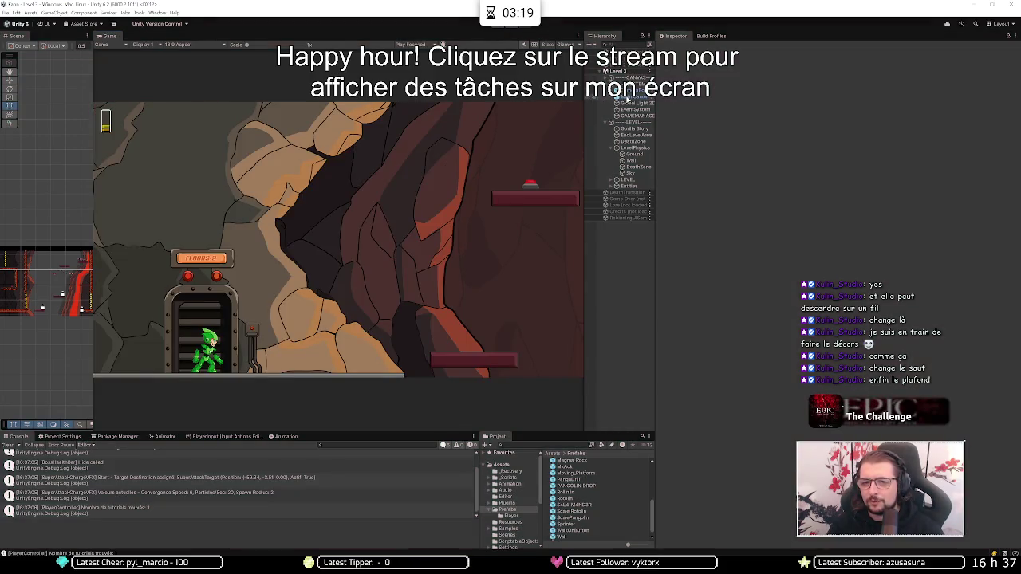
Check the Main Camera's Y Max follow limit and save the Level 3 scene with Ctrl+S.
click(628, 98)
click(854, 229)
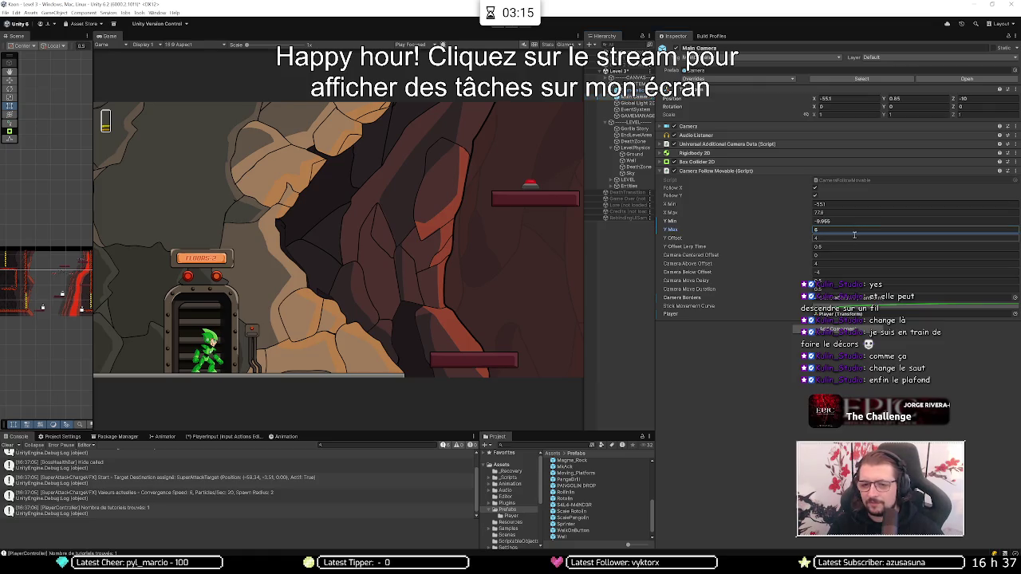
key(ctrl+s)
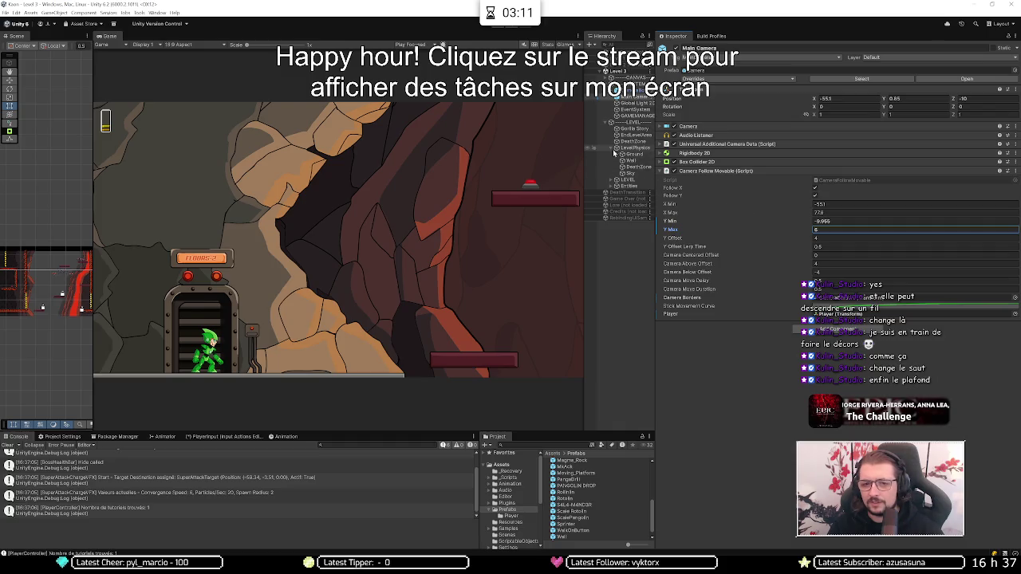
click(631, 173)
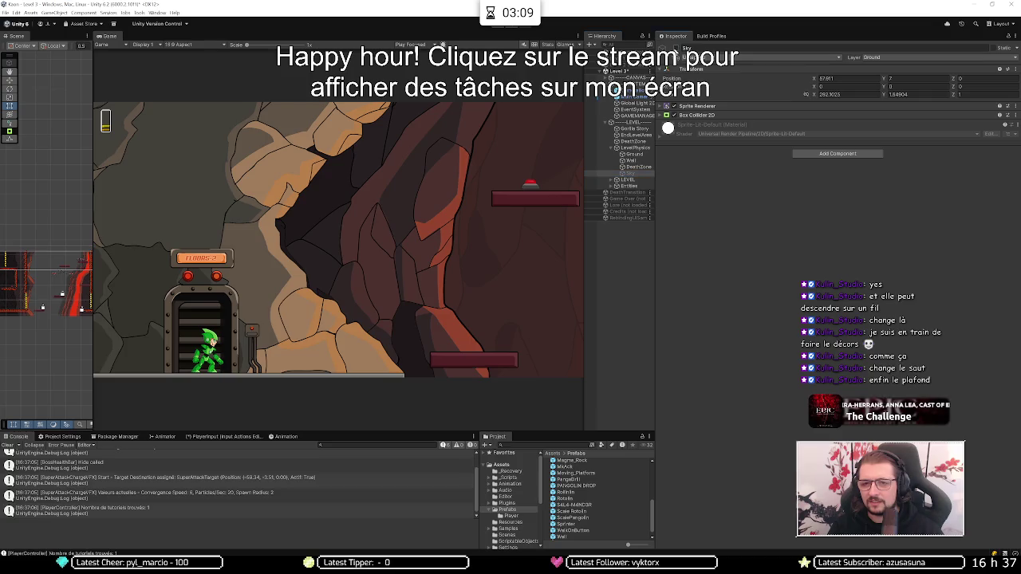
Deactivate Sky, start Play mode, and ride the spinning ring up the lava shaft.
click(664, 49)
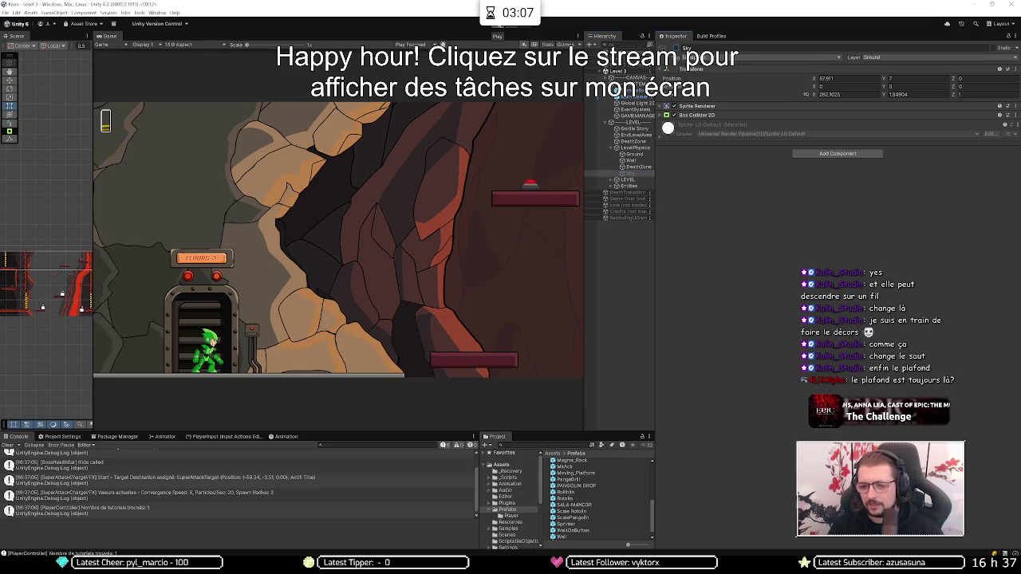
click(496, 23)
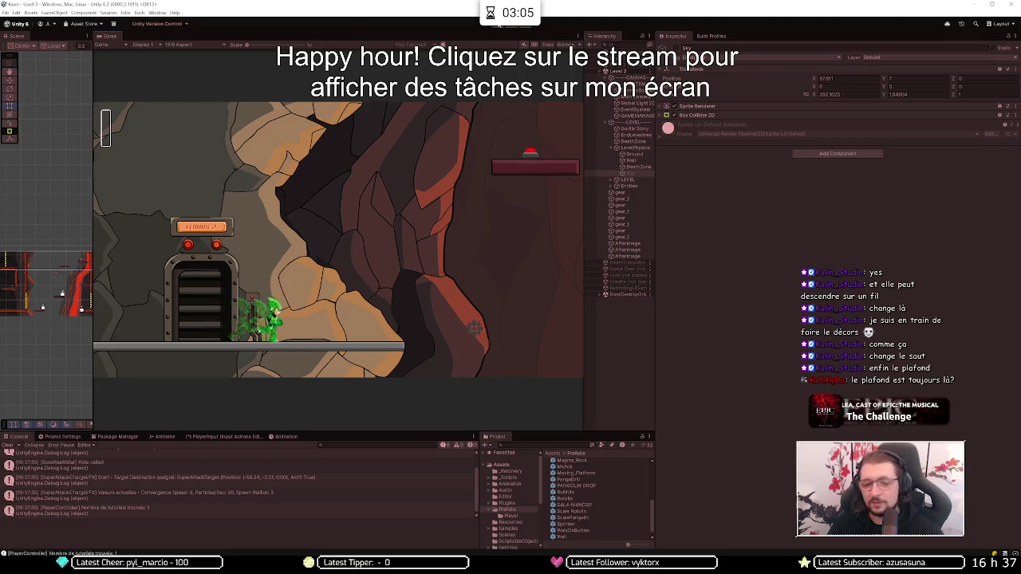
key(Right)
key(space)
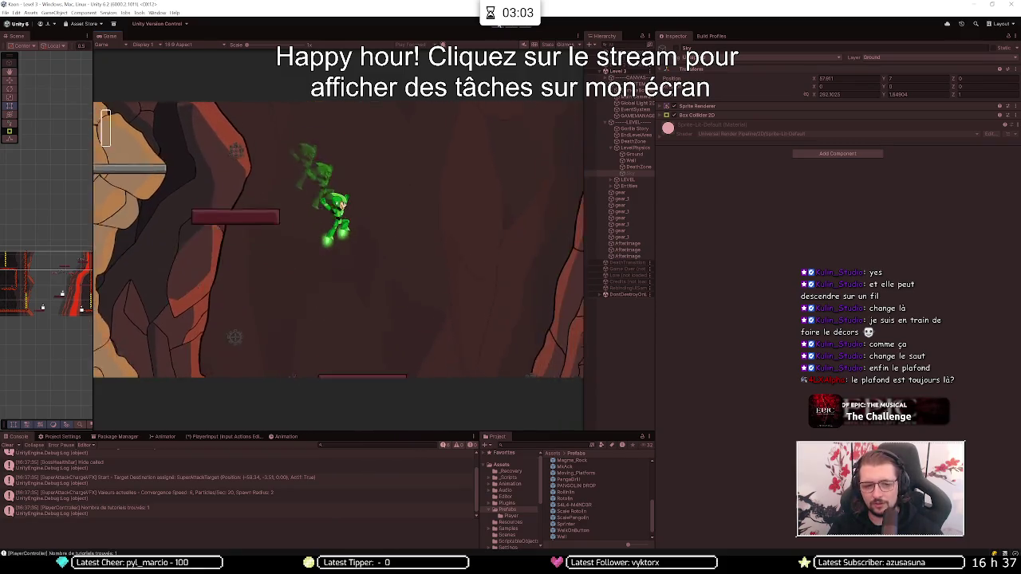
key(Right)
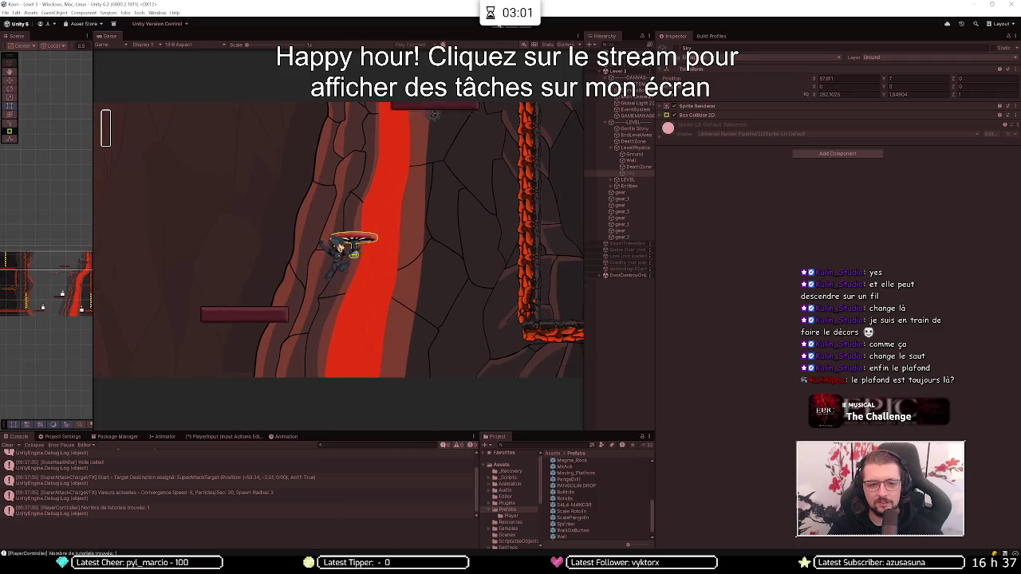
key(Up)
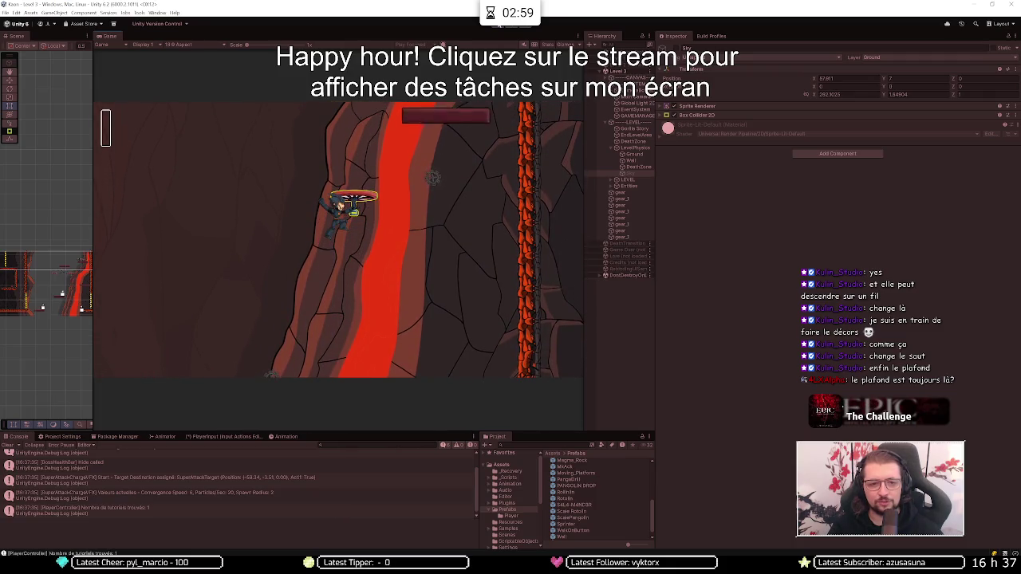
key(Right)
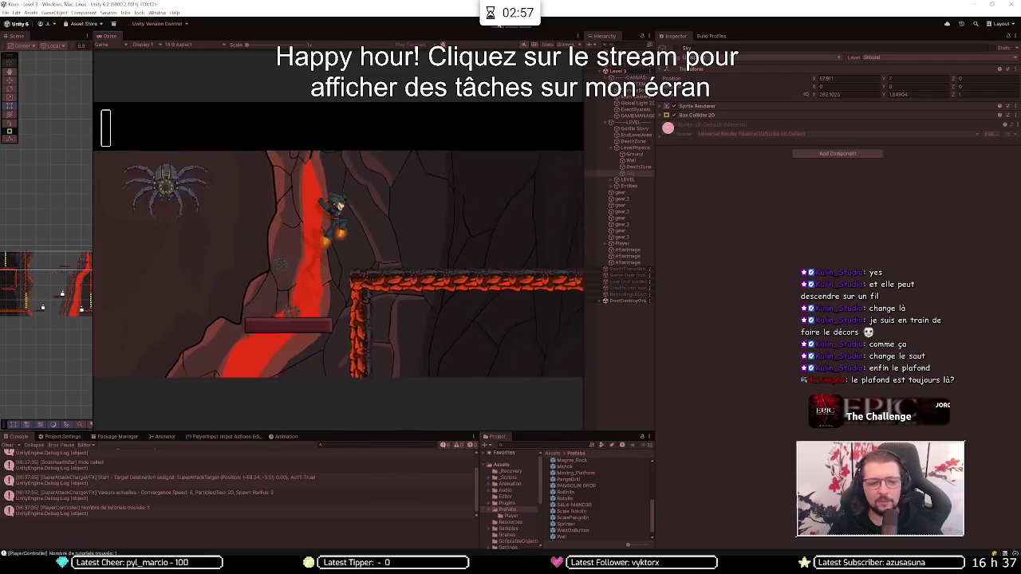
key(Up)
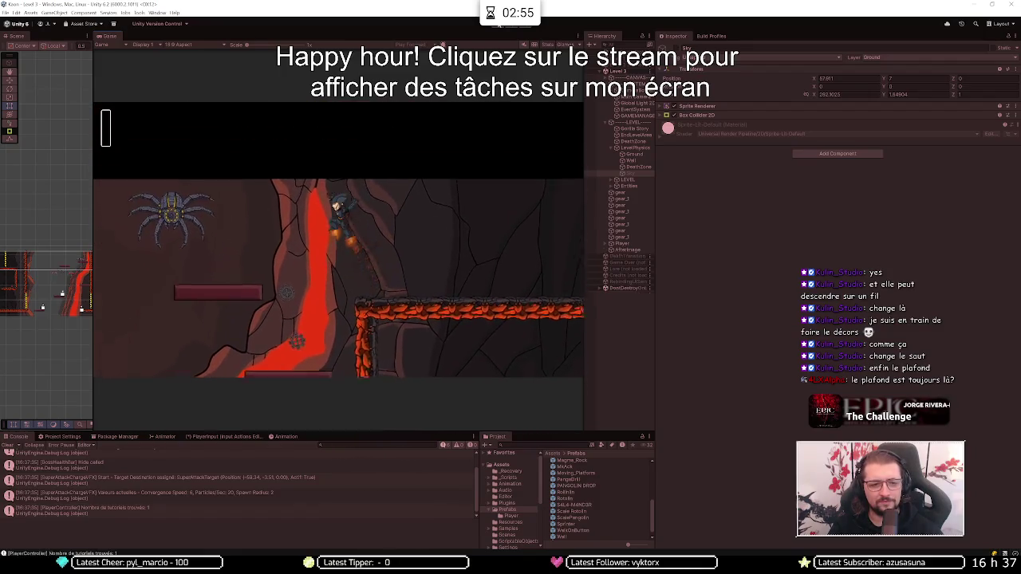
Jetpack left past the spider to the green-item platform, then dash and fly right.
key(Left)
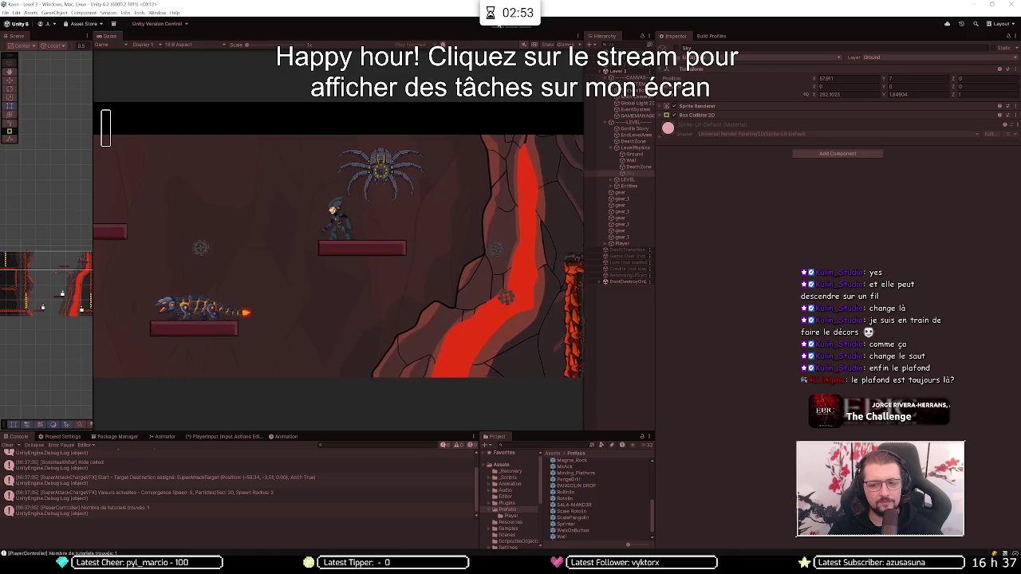
key(Left)
key(space)
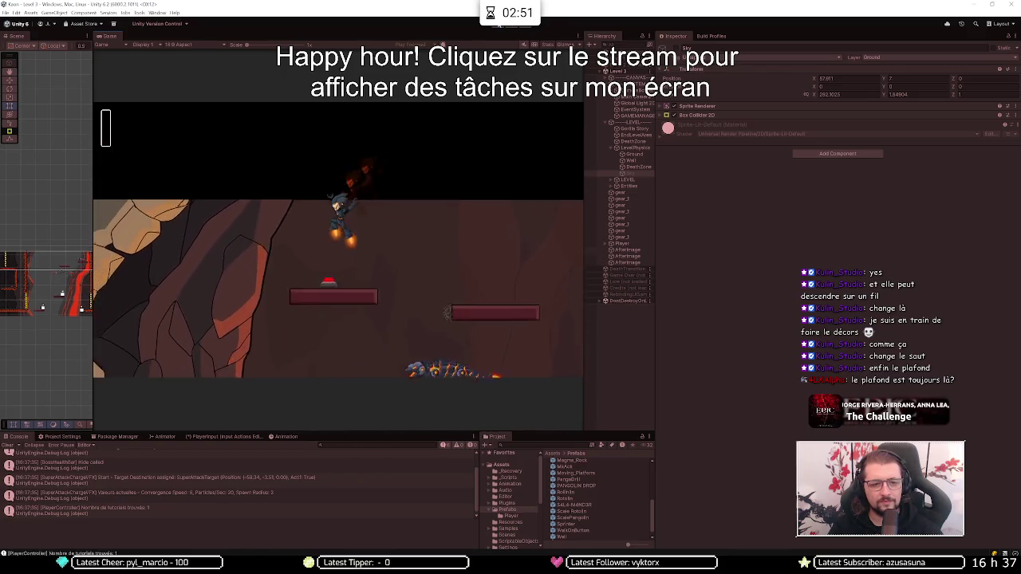
key(Right)
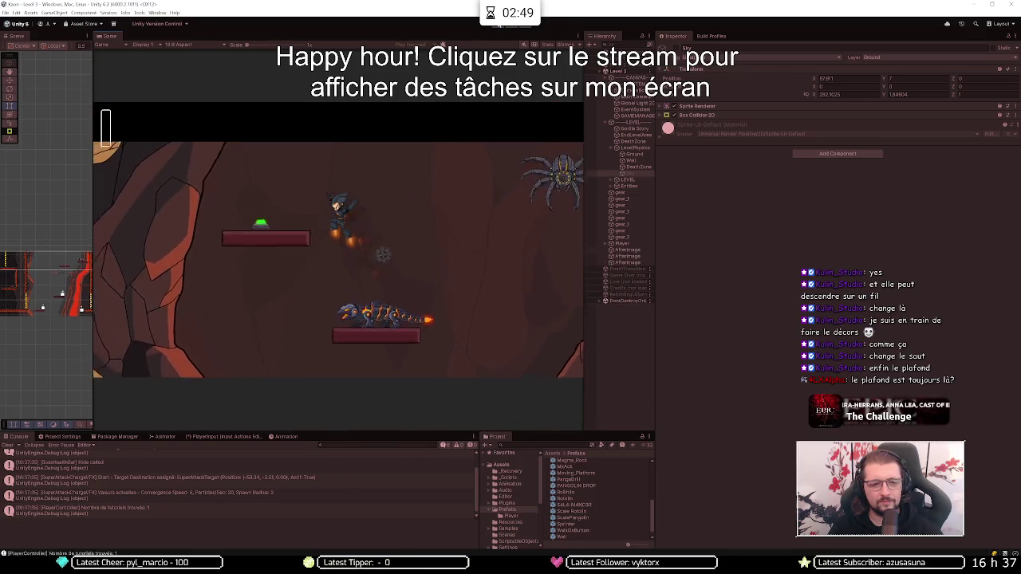
key(Left)
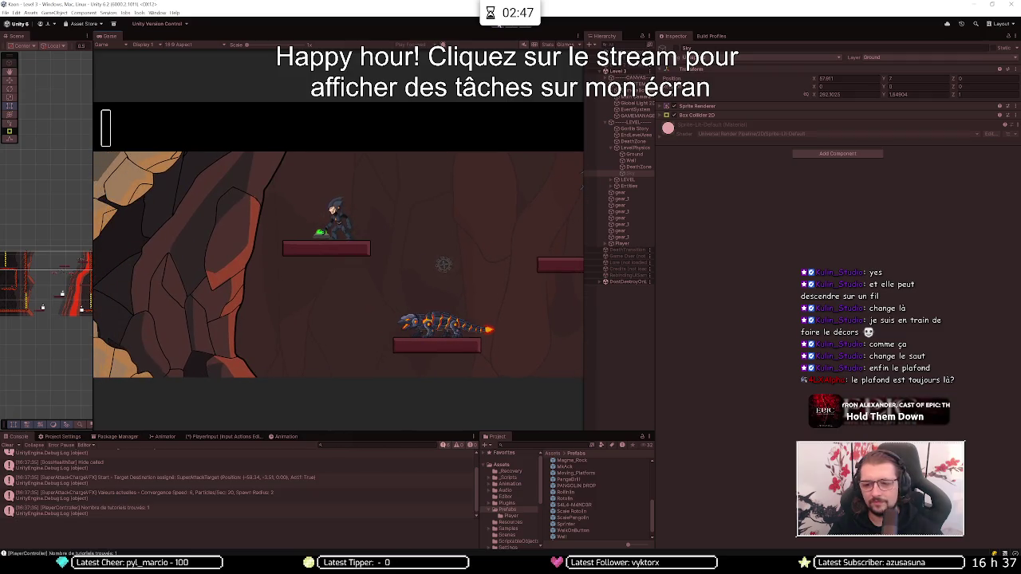
key(space)
key(Right)
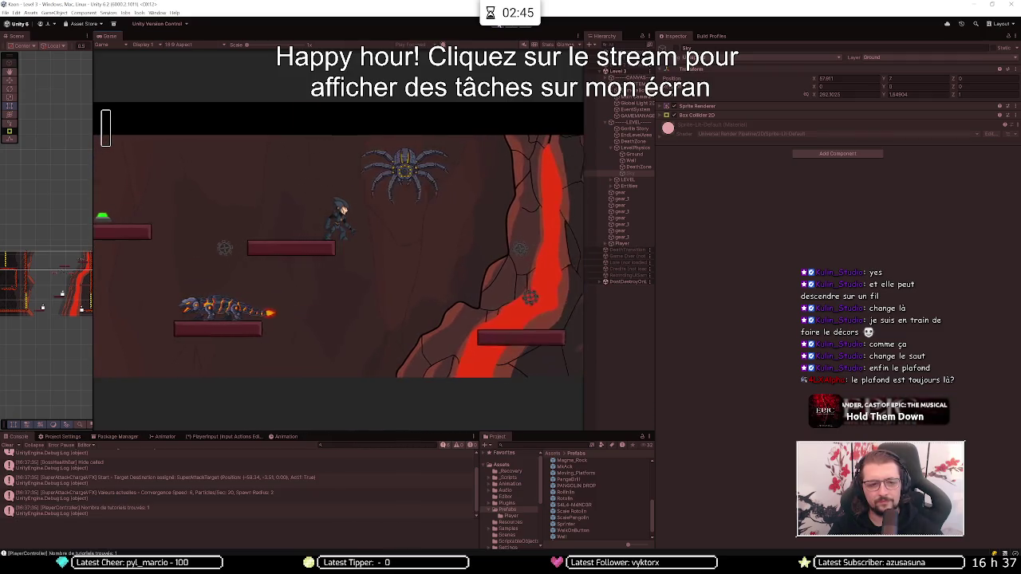
key(shift)
key(space)
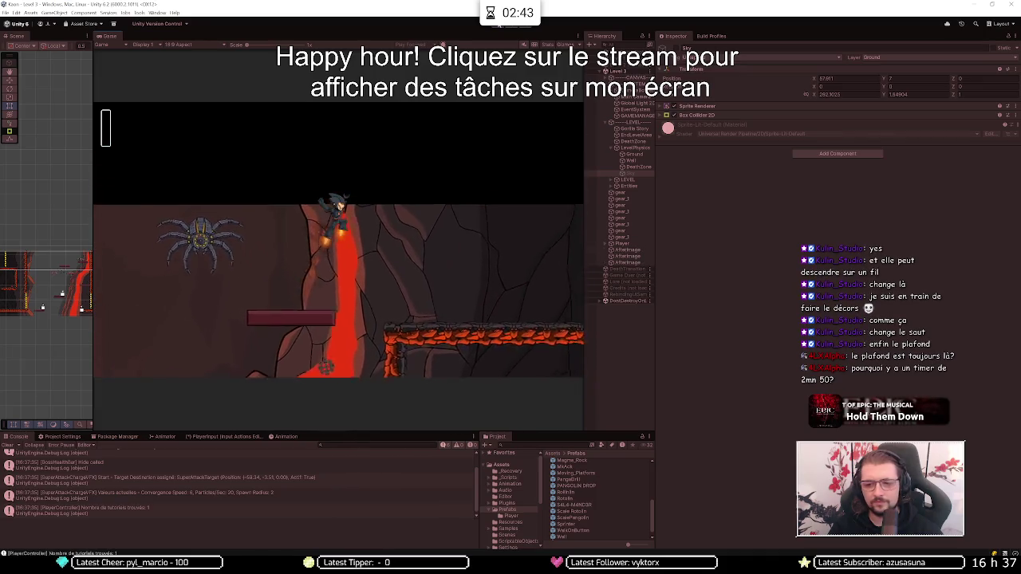
key(Right)
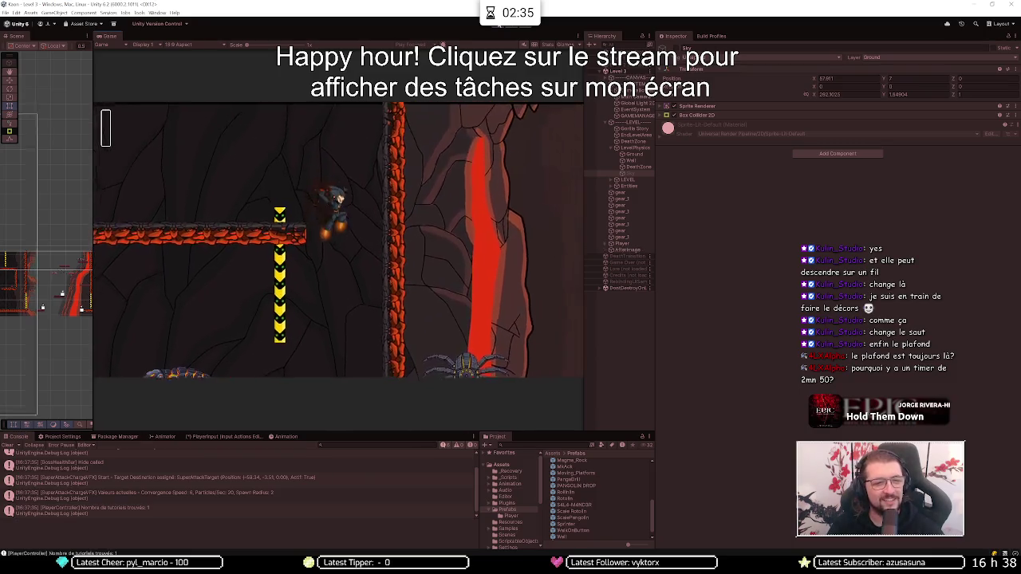
Climb onto the right-hand platform, grab the hanging hook, and fly right over the lava.
key(Left)
key(Left)
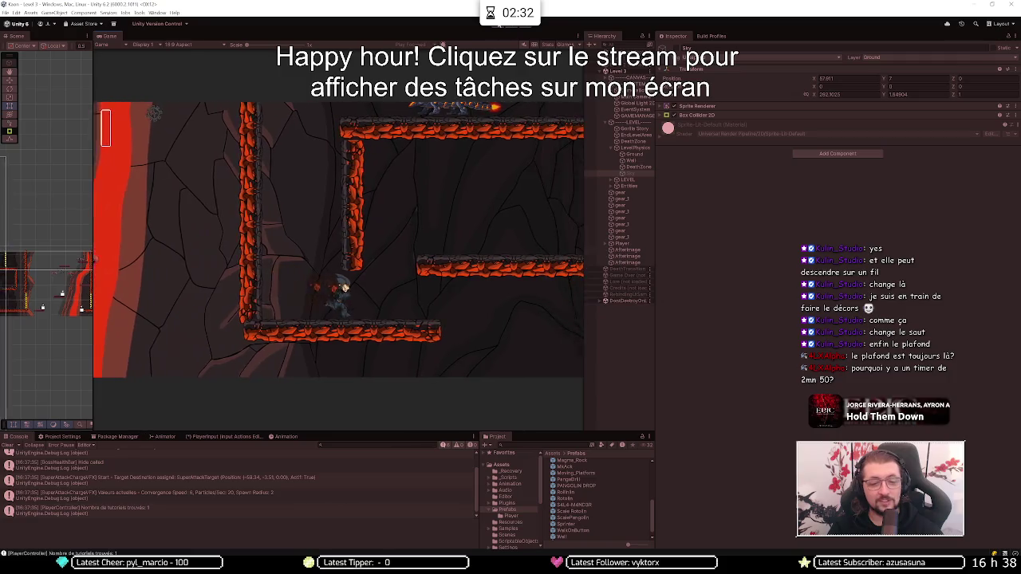
key(Right)
key(space)
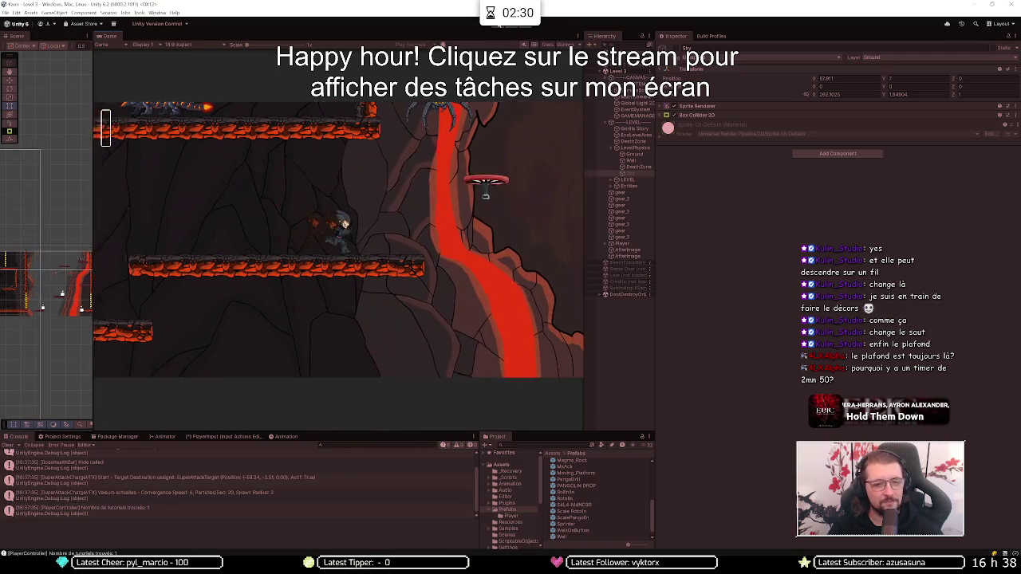
key(Right)
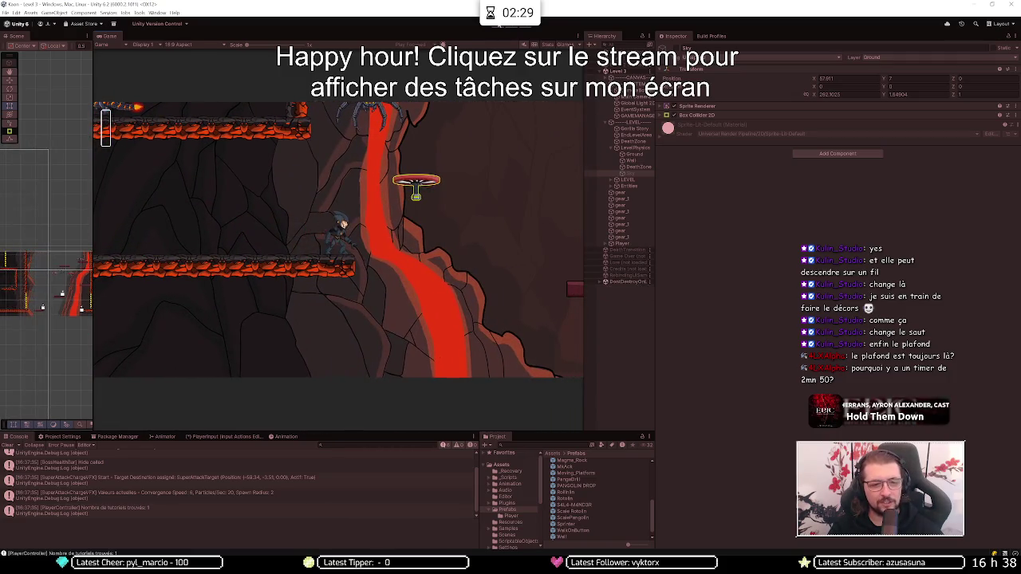
key(space)
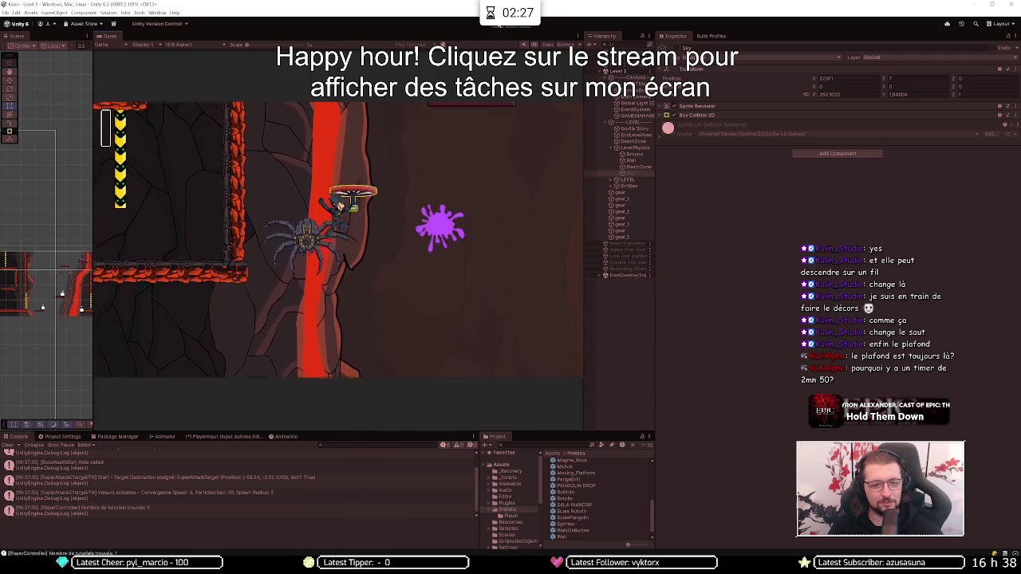
key(Right)
key(space)
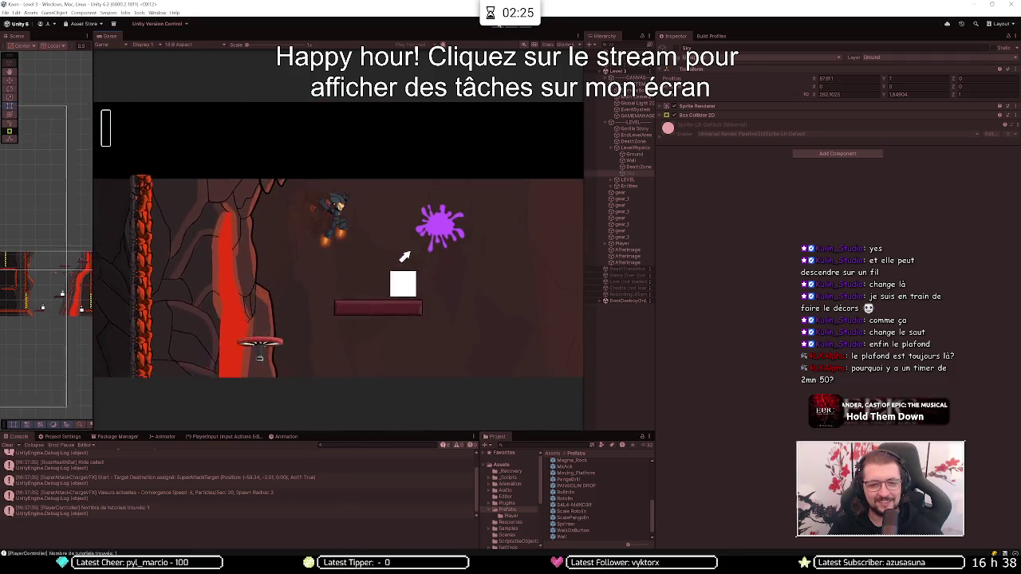
key(Right)
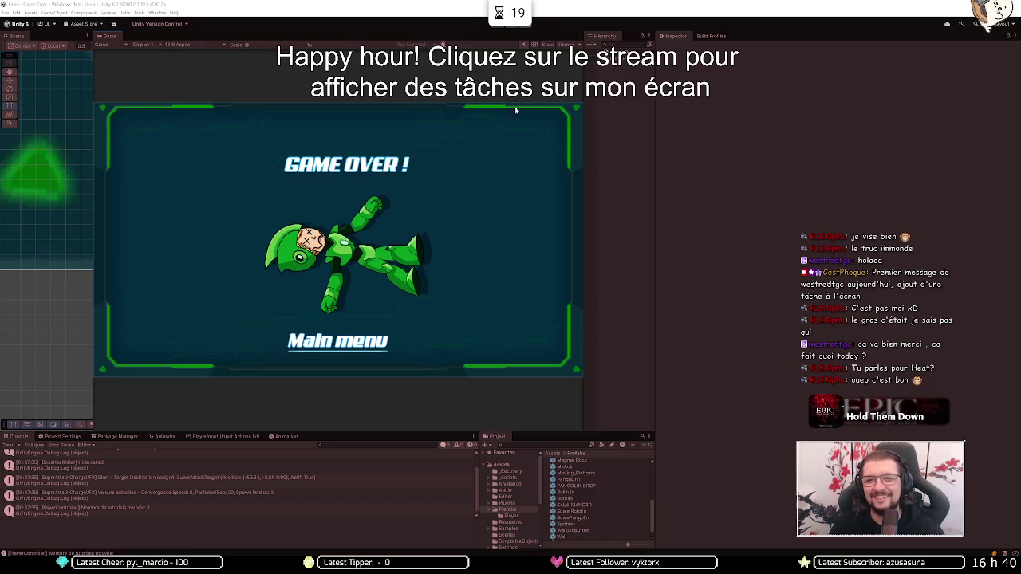
Stop Play mode after the Game Over screen to return to editing.
click(498, 30)
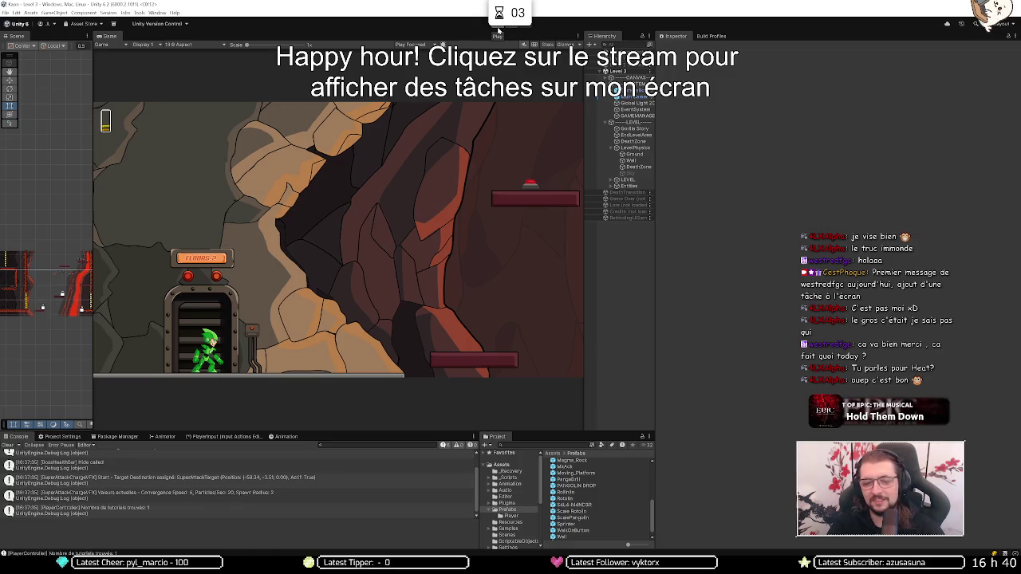
click(498, 30)
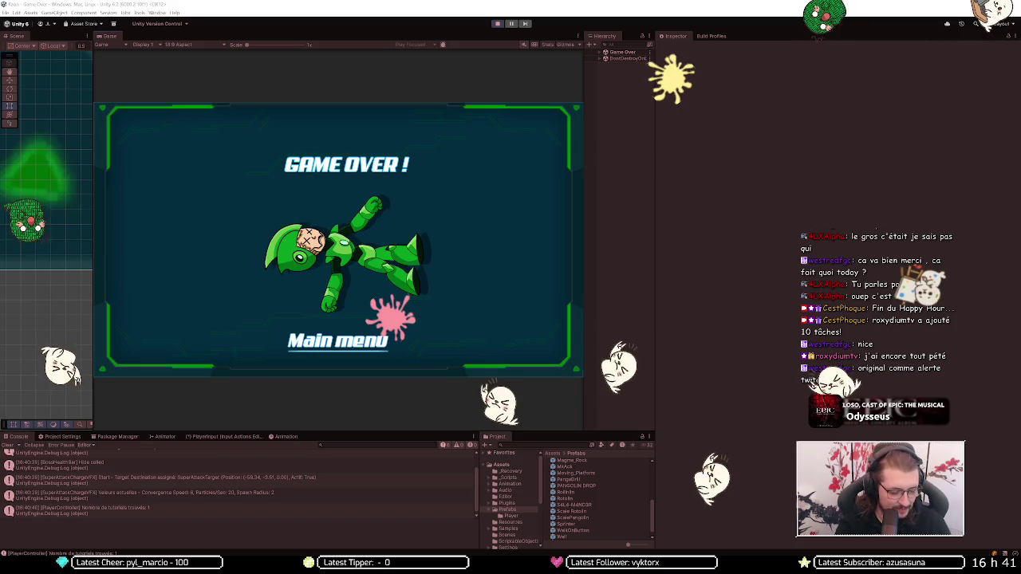
Search Windows for 'visual studio 2022' and open UnityTwitchOverlay.sln in Visual Studio 2022.
key(super)
text(visual studio 2022)
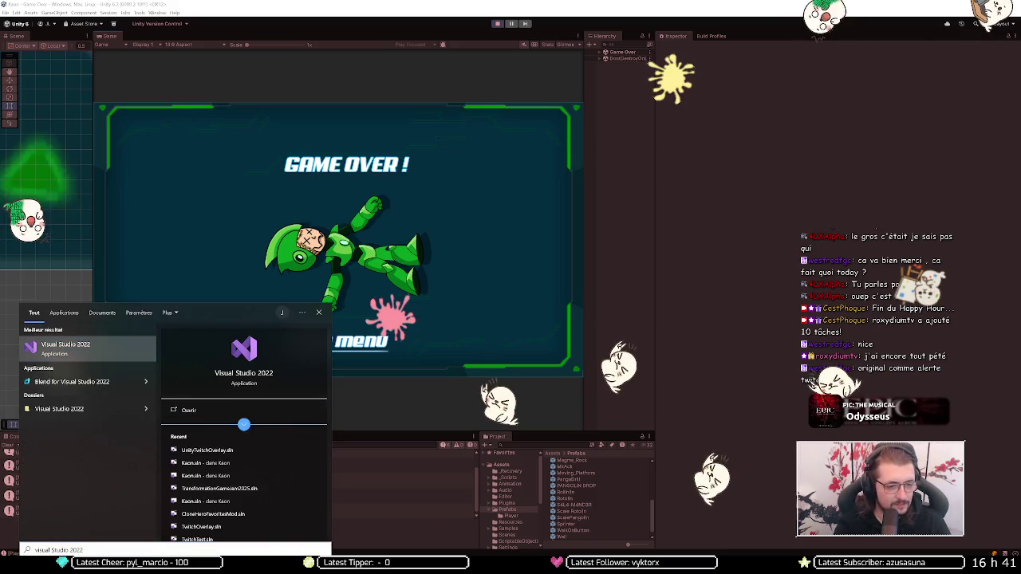
click(206, 450)
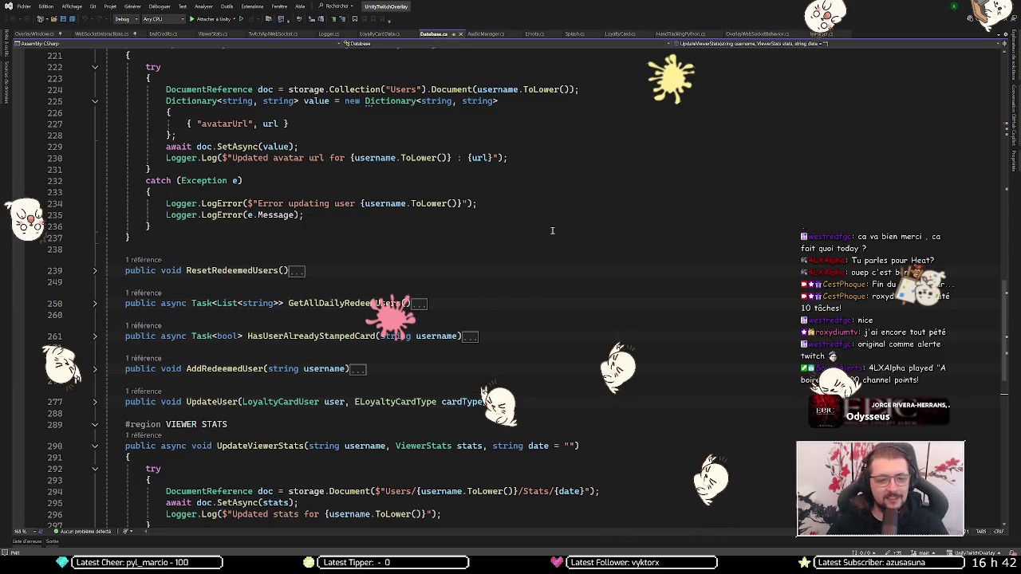
click(505, 252)
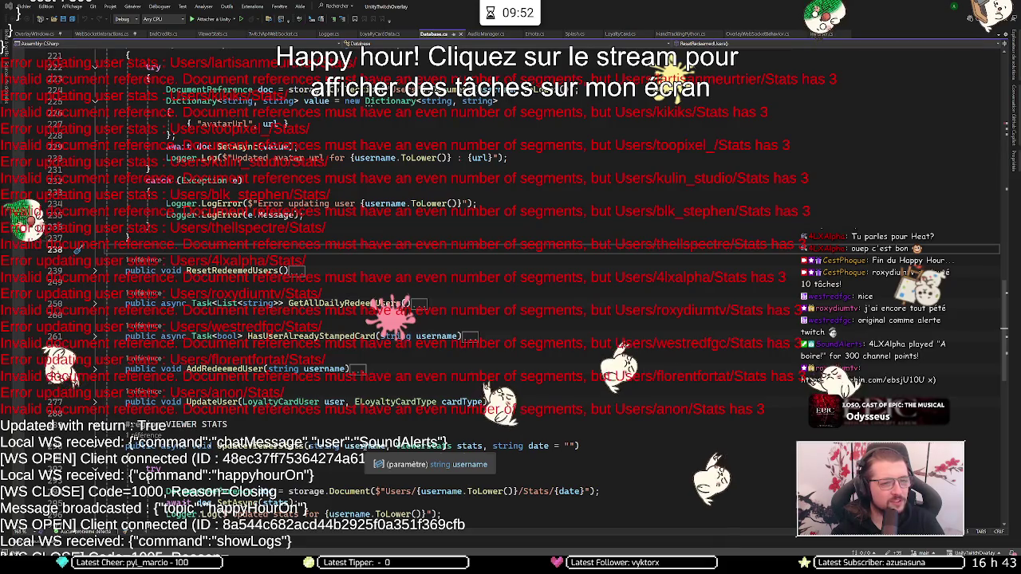
click(451, 239)
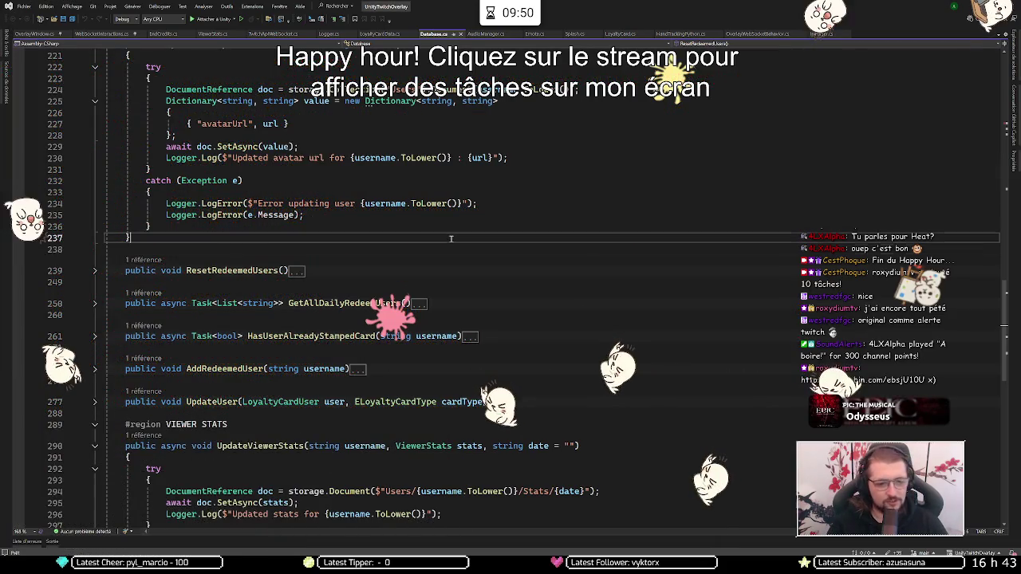
Find 'Error updating user stats' in Database.cs and inspect the SetAsync call and catch block.
key(ctrl+f)
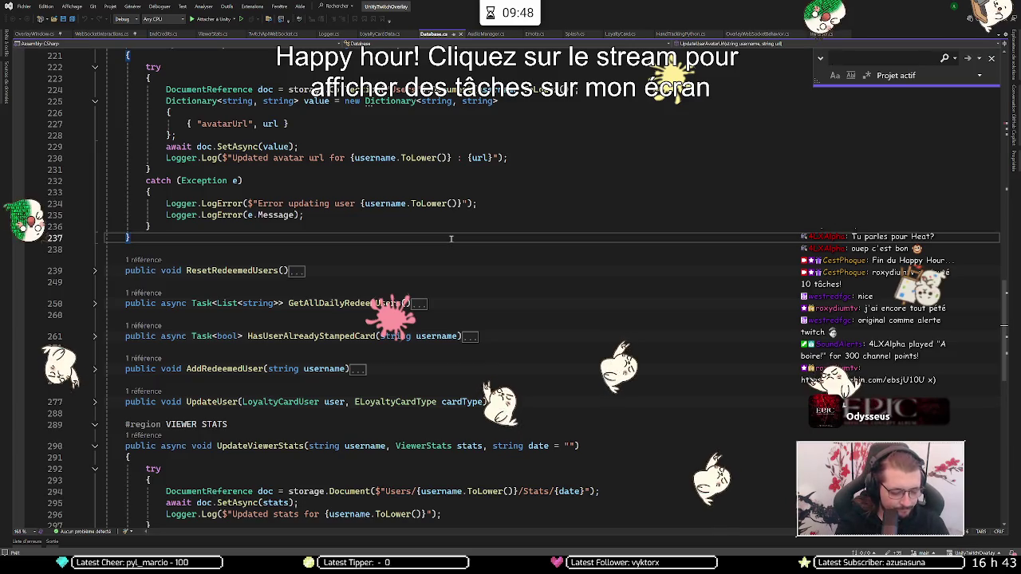
text(Error)
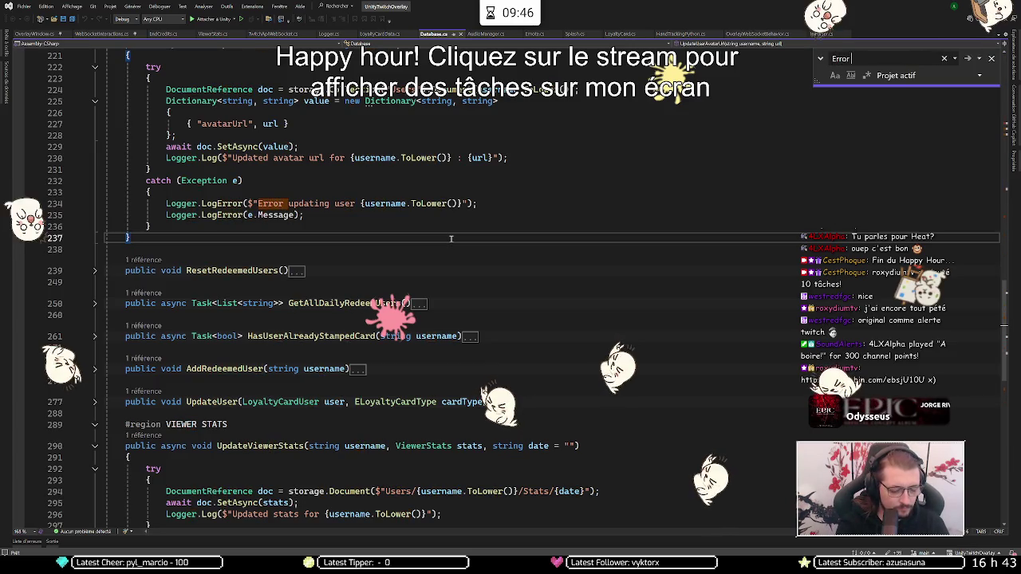
text( updating)
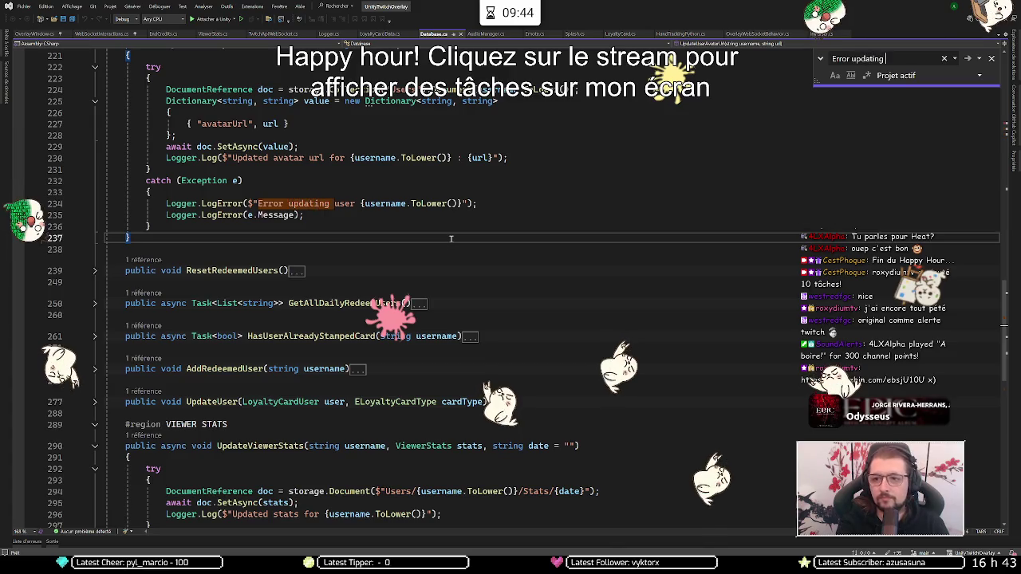
text( user stats)
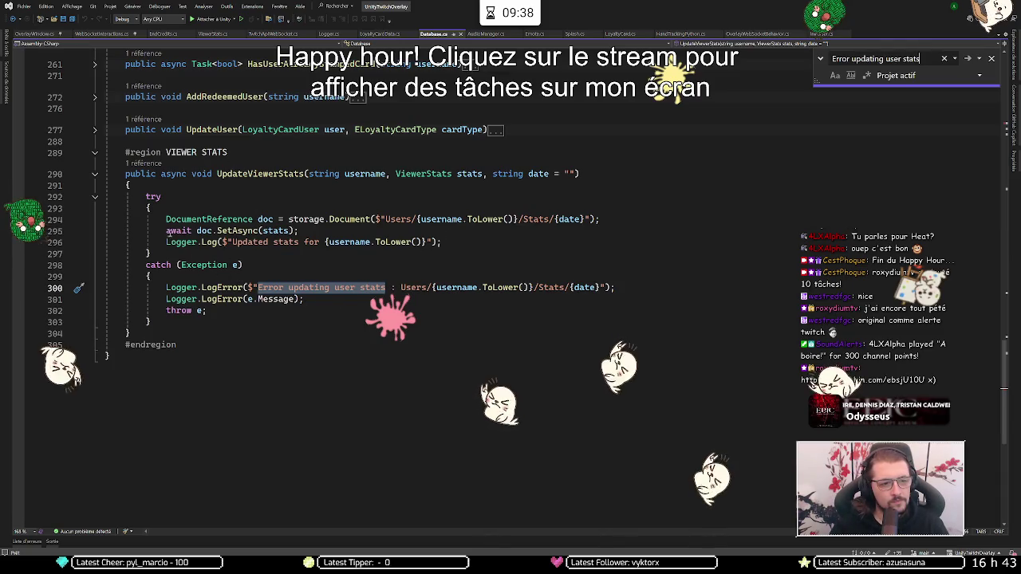
click(180, 265)
click(185, 229)
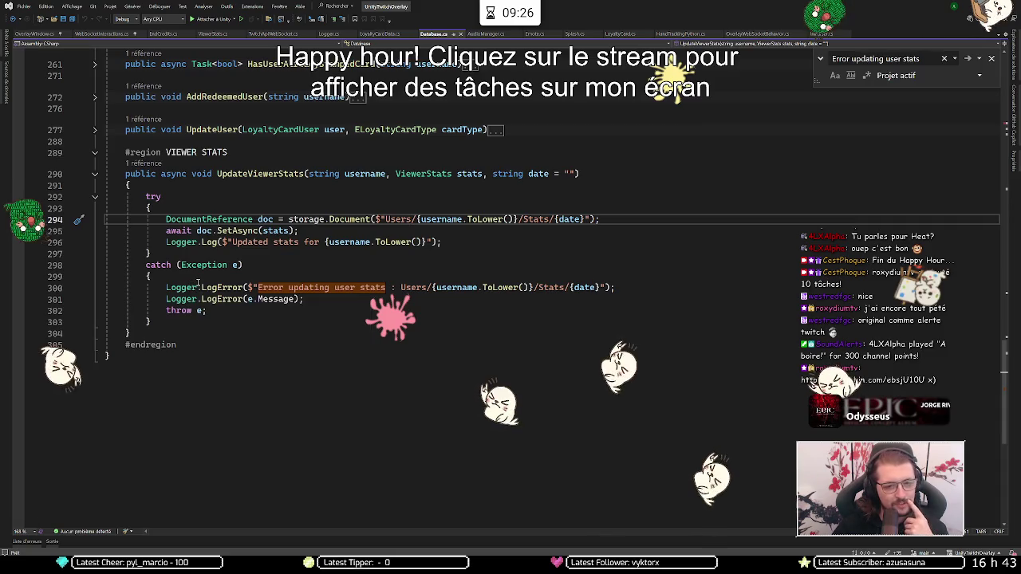
Highlight the date parameter and jump to UpdateViewerStats' caller in WebSocketInteractions.cs.
ctrl+click(571, 220)
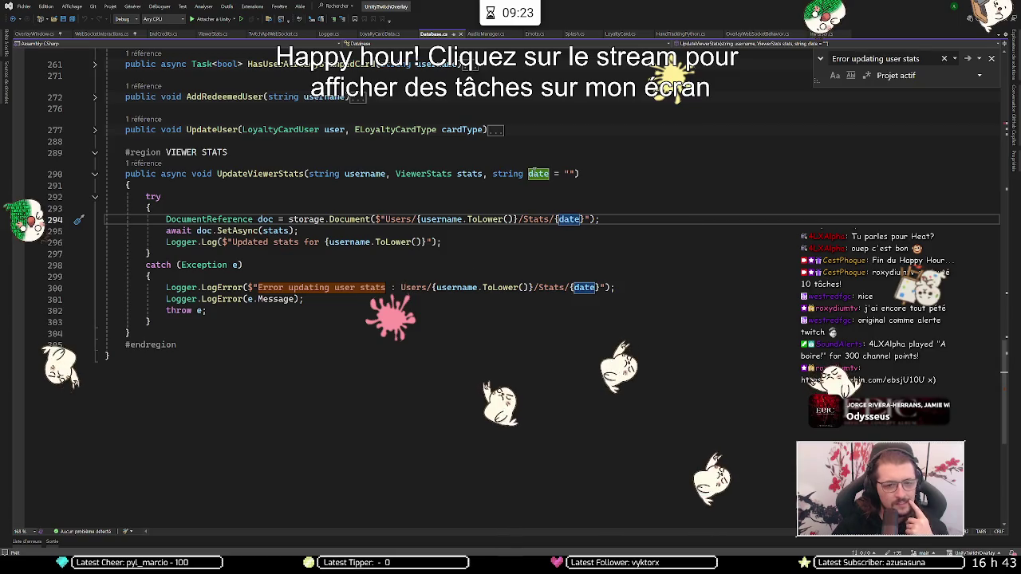
click(142, 163)
double_click(240, 141)
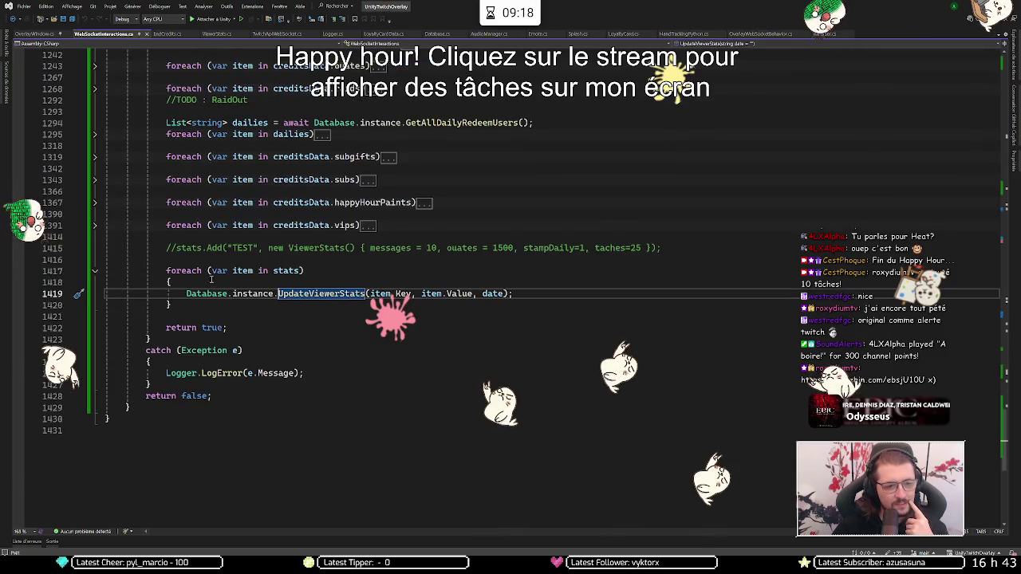
Trace UpdateViewerStats callers to the date used in the anyOuate handler in OverlayWebSocketBehavior.cs.
click(486, 293)
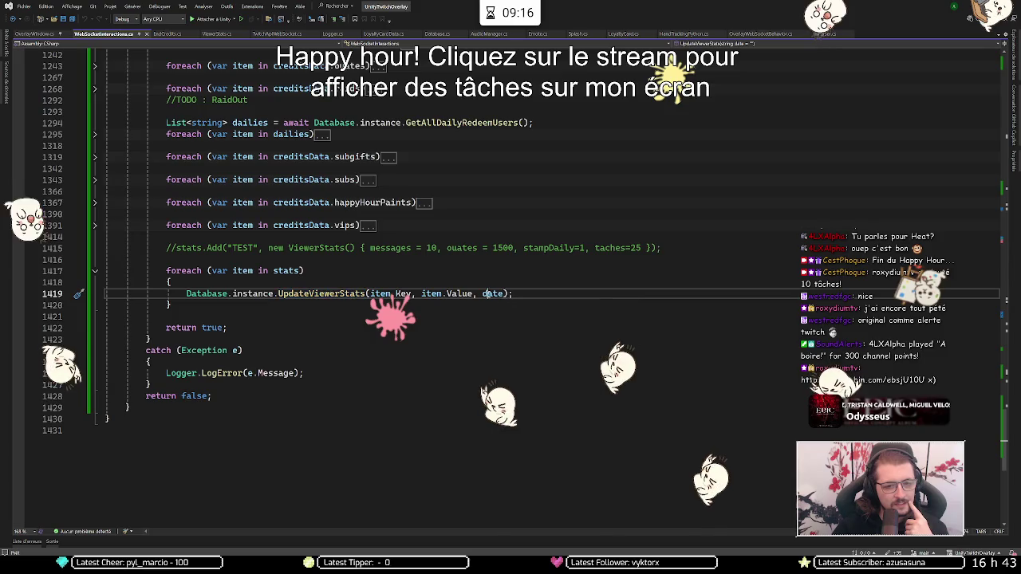
scroll(447, 271, up, 8)
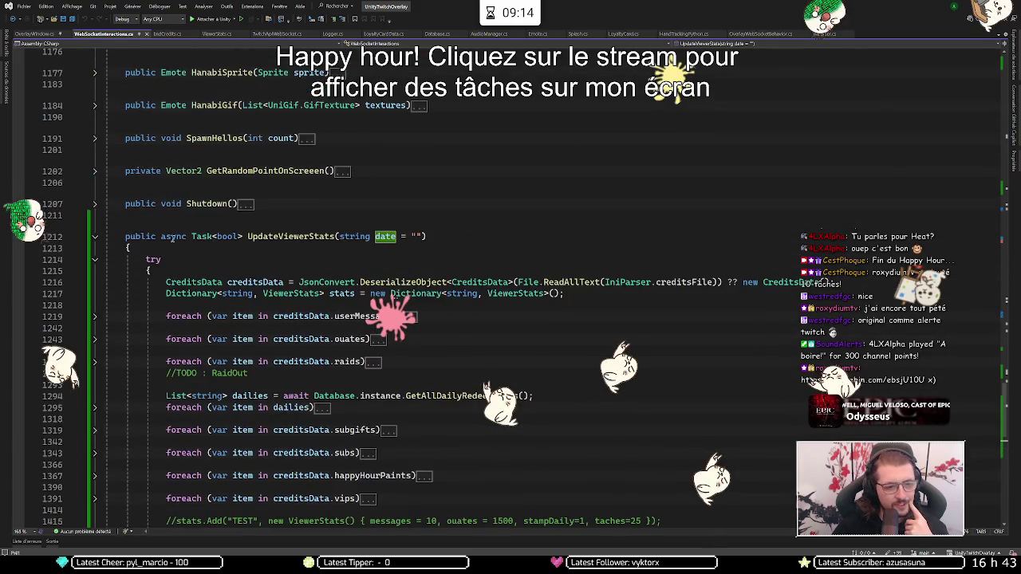
click(142, 226)
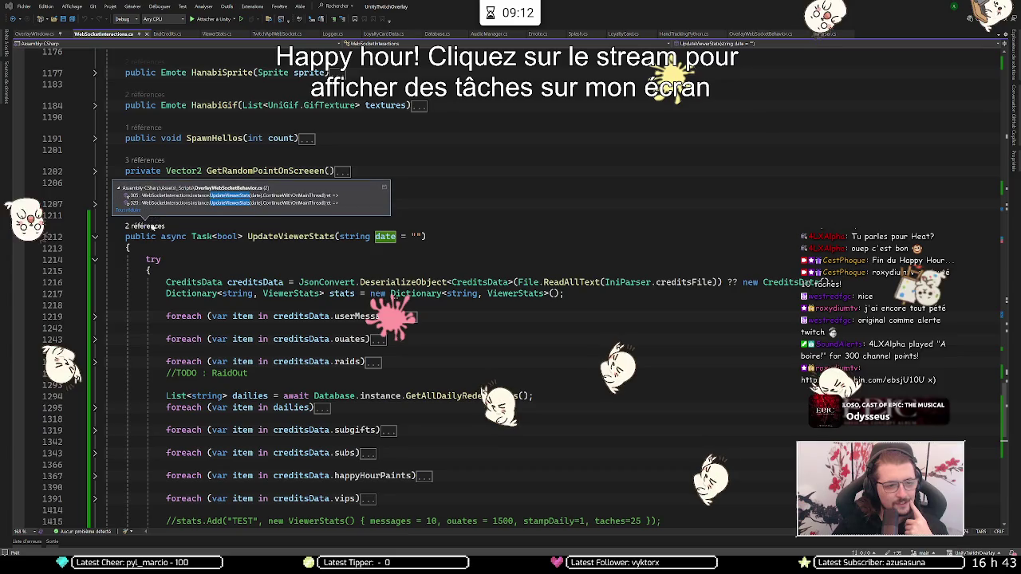
double_click(191, 195)
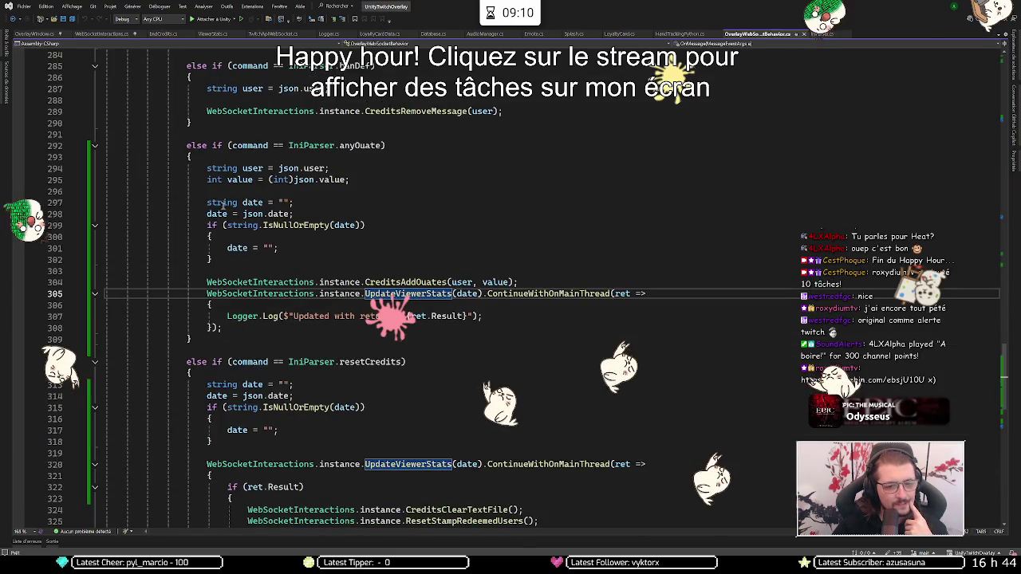
double_click(459, 294)
scroll(446, 291, up, 8)
scroll(440, 290, down, 10)
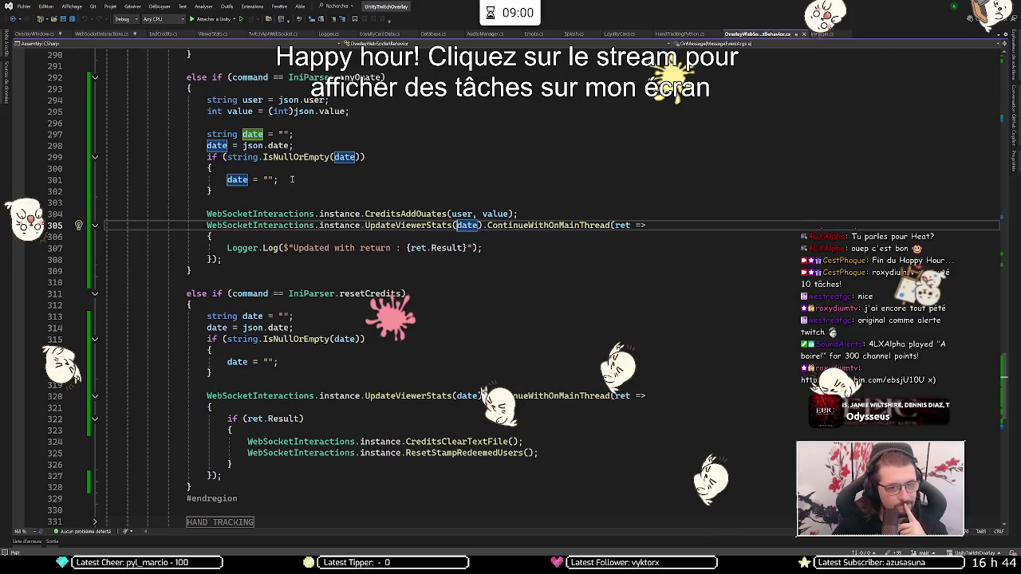
key(ctrl+minus)
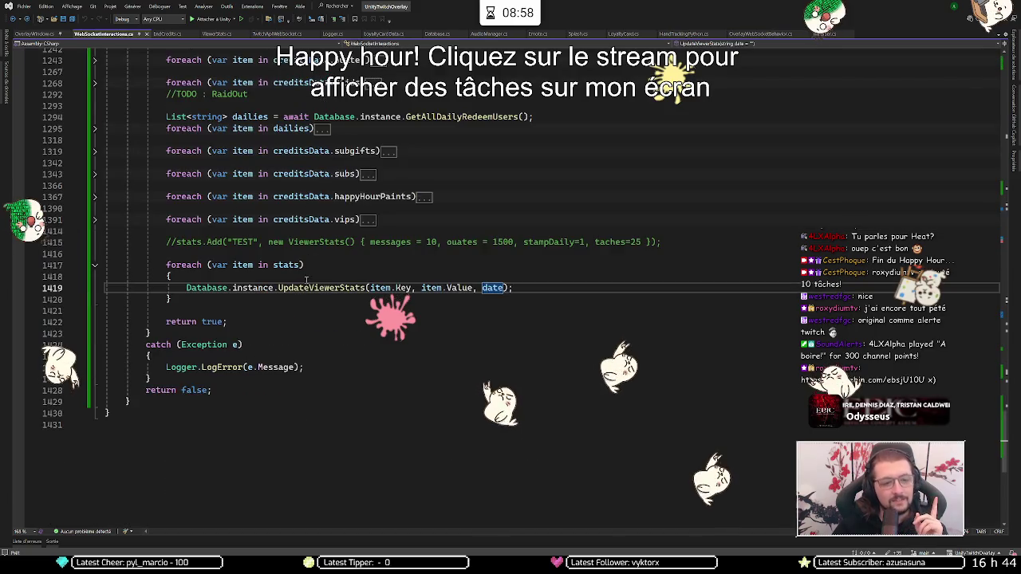
Locate the resetCredits caller and the empty date default on line 301.
scroll(308, 320, up, 6)
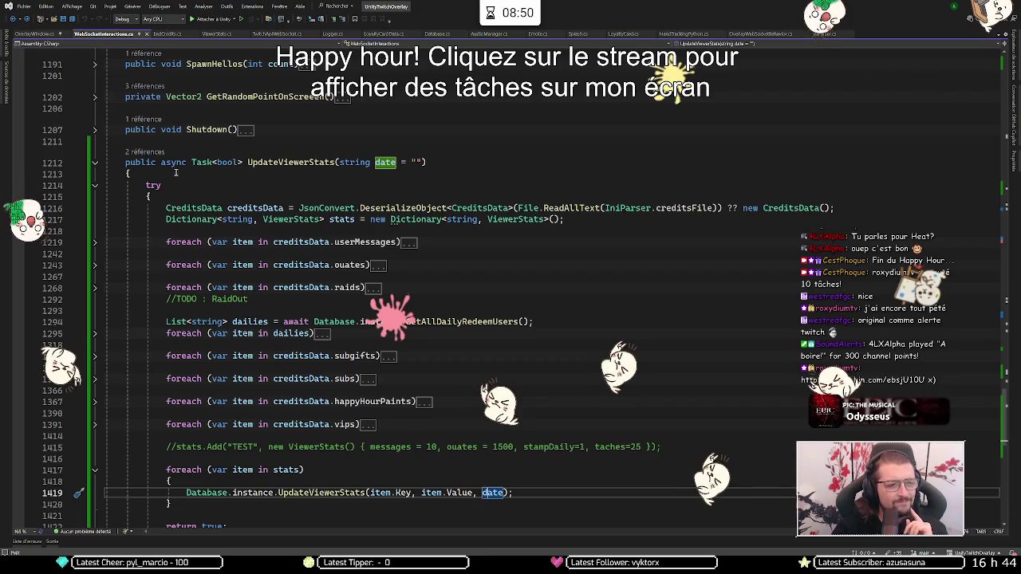
click(146, 152)
click(181, 128)
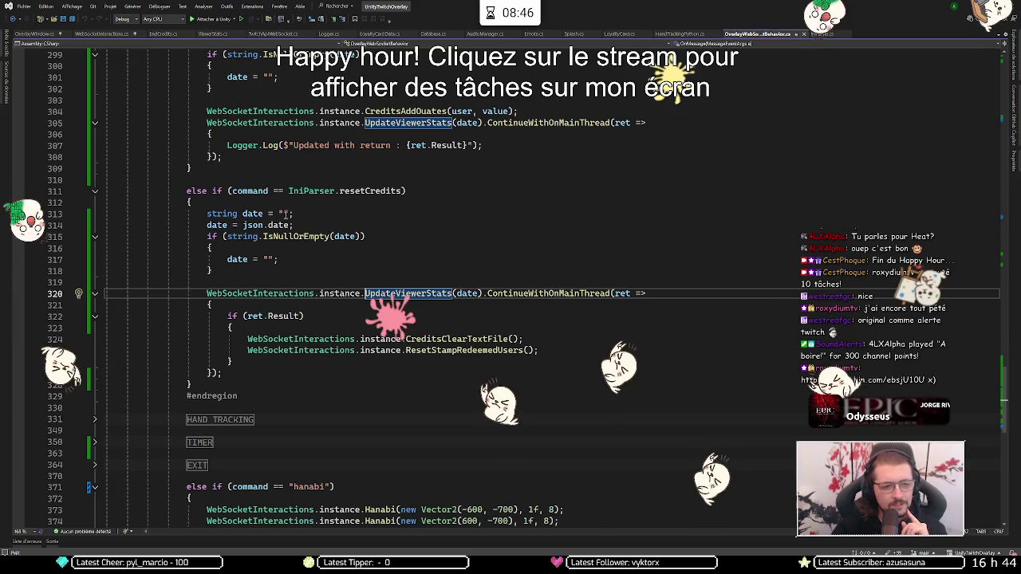
scroll(289, 264, up, 4)
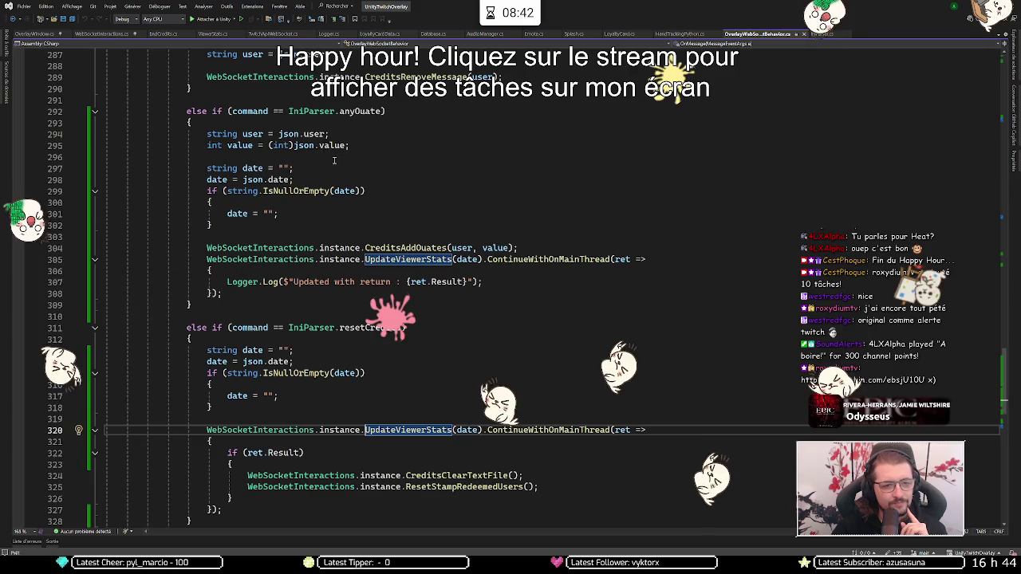
click(356, 111)
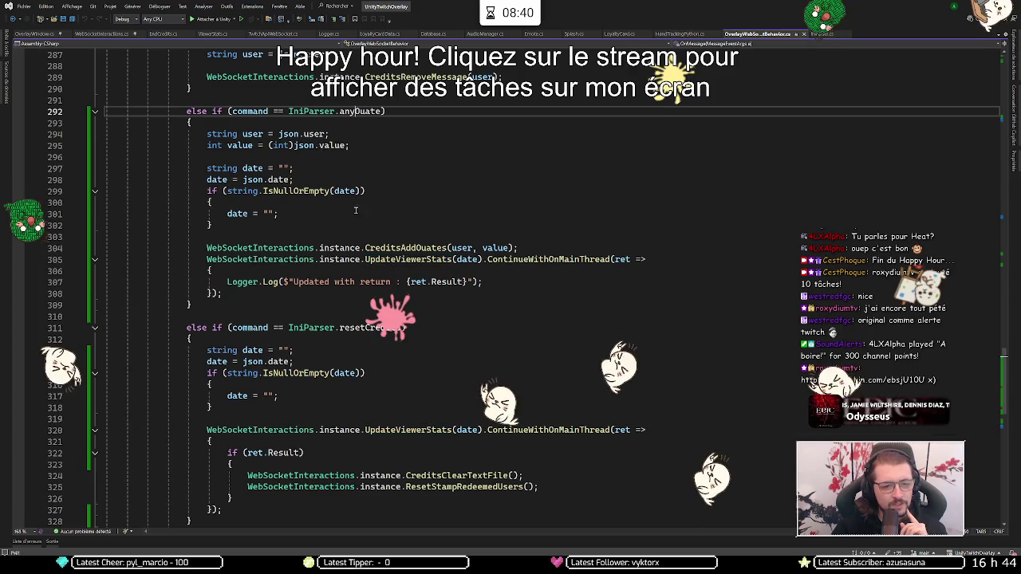
click(358, 328)
double_click(361, 327)
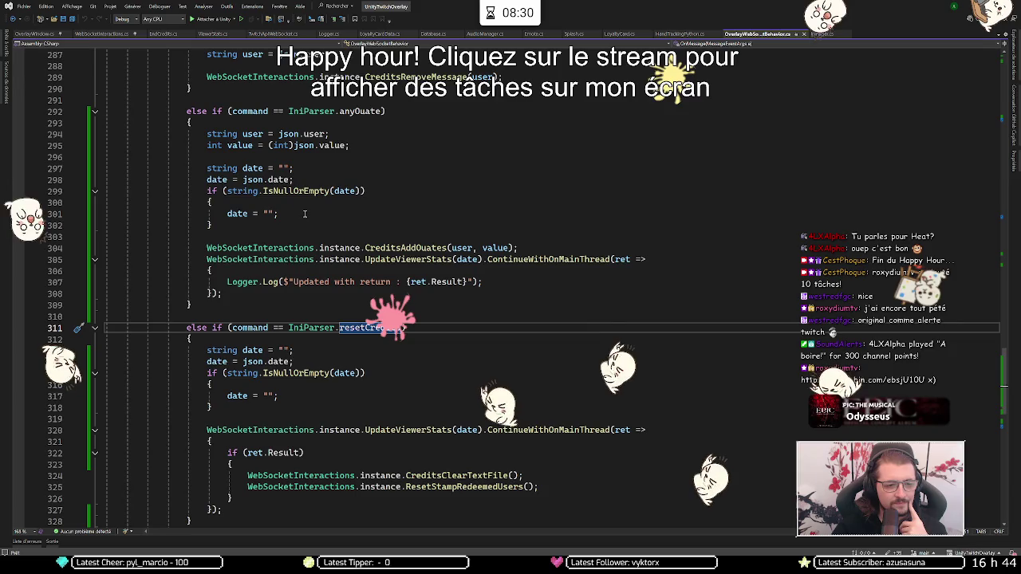
click(276, 214)
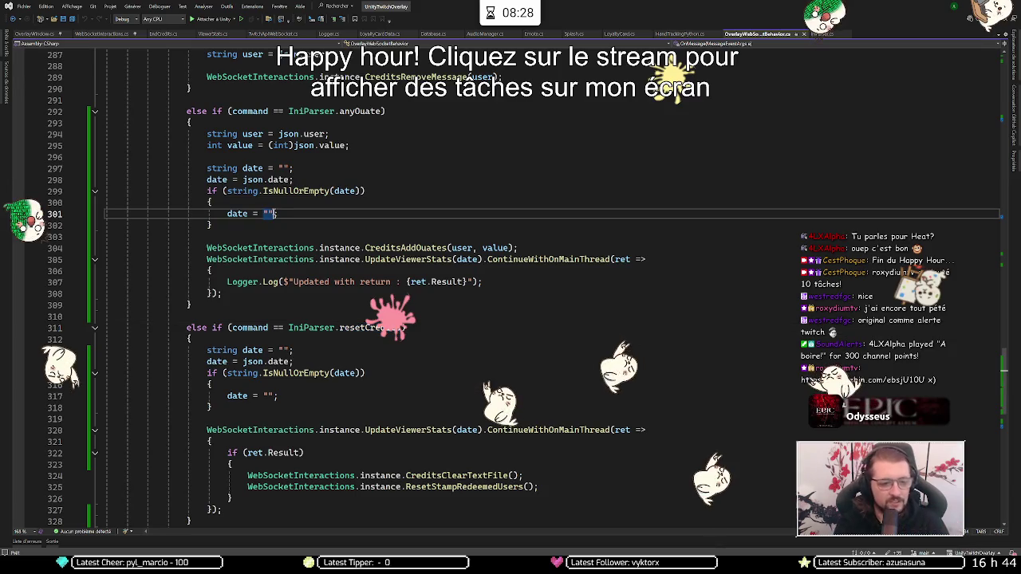
Replace the line 301 empty date with DateTime.Now.ToString("YYYYmmDD") and save.
key(BackSpace)
key(BackSpace)
text(Datet)
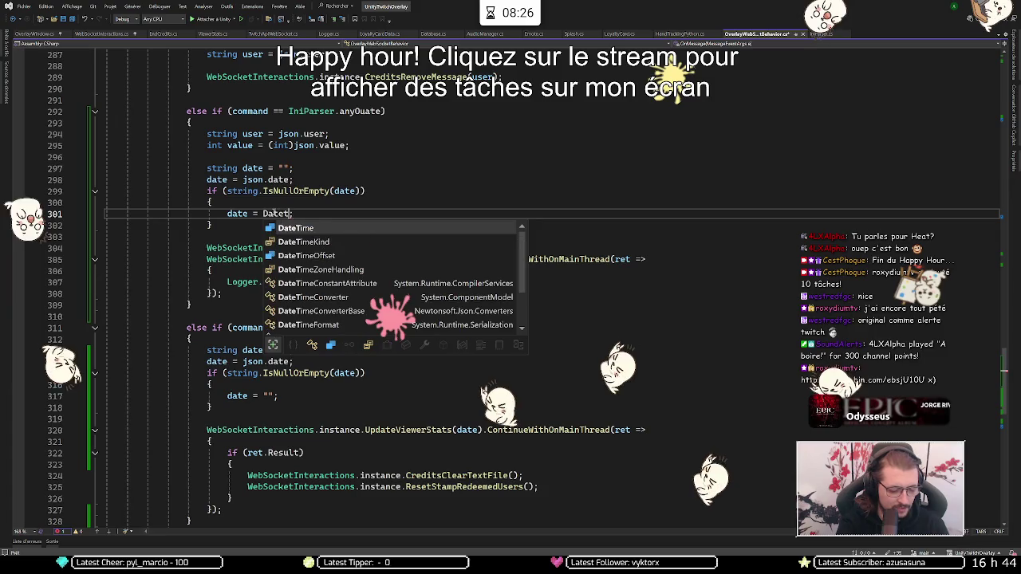
text(.now)
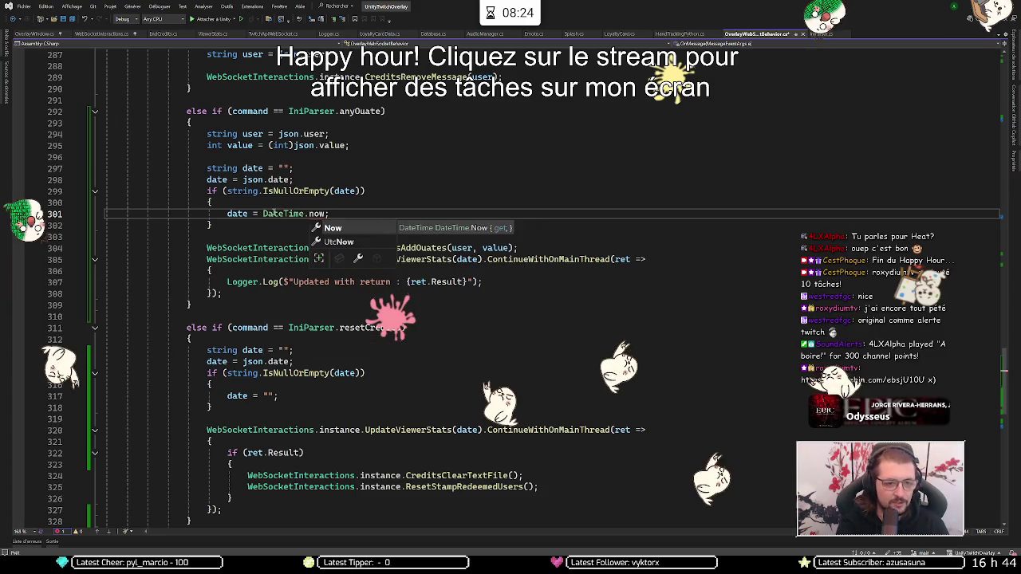
key(Tab)
text(.tostr)
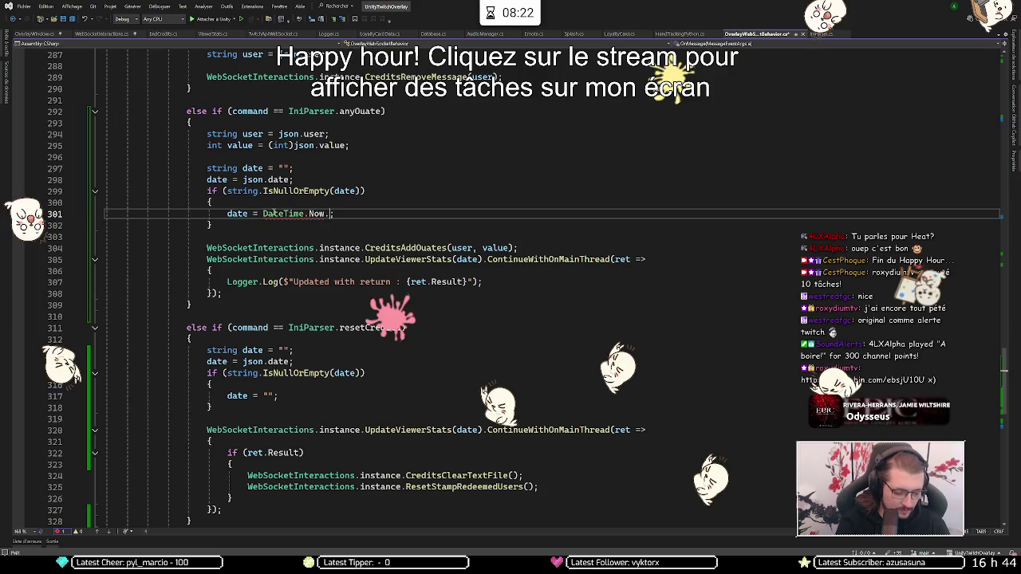
text(ing)
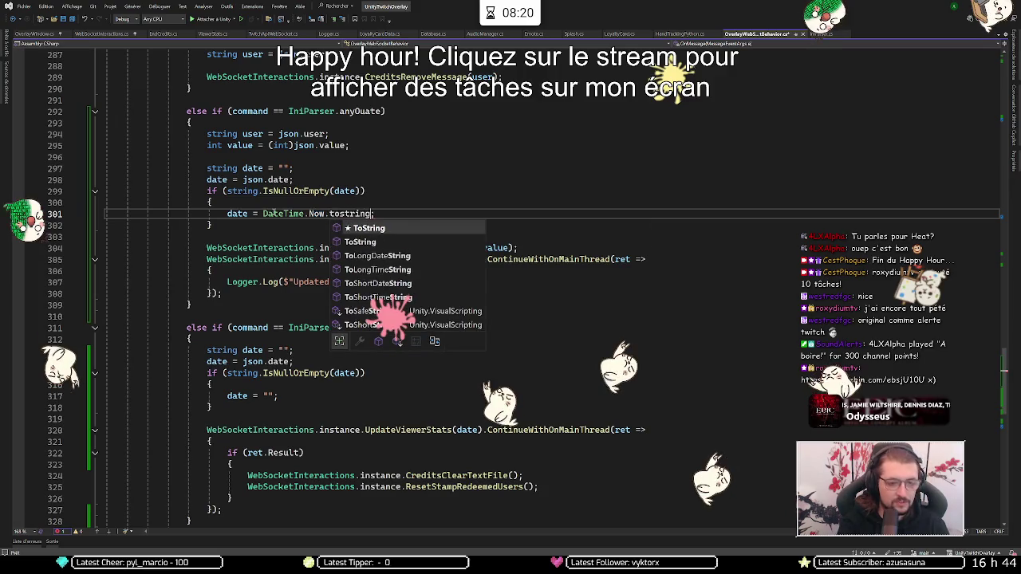
text(()
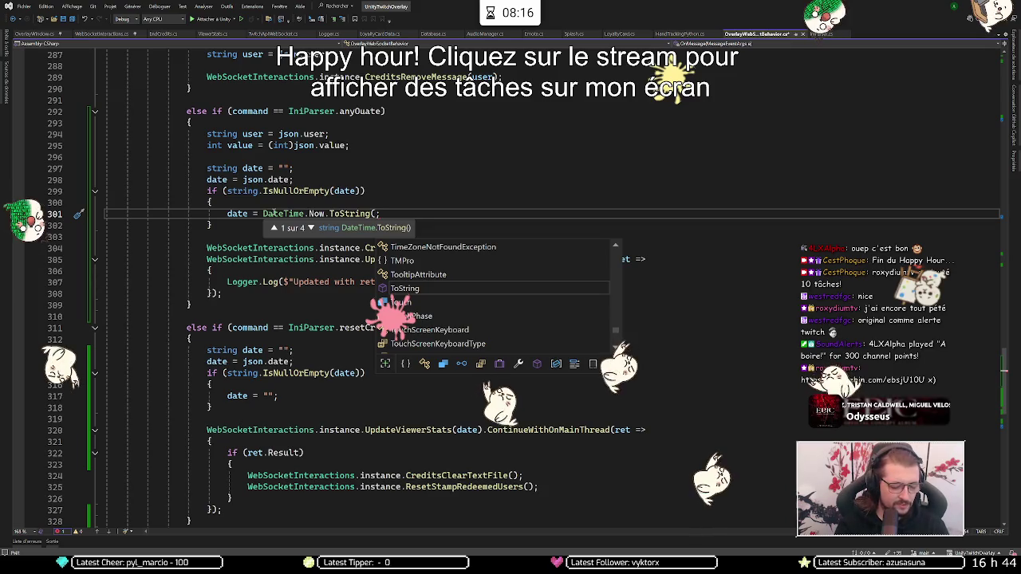
text(YYYYmmDD)
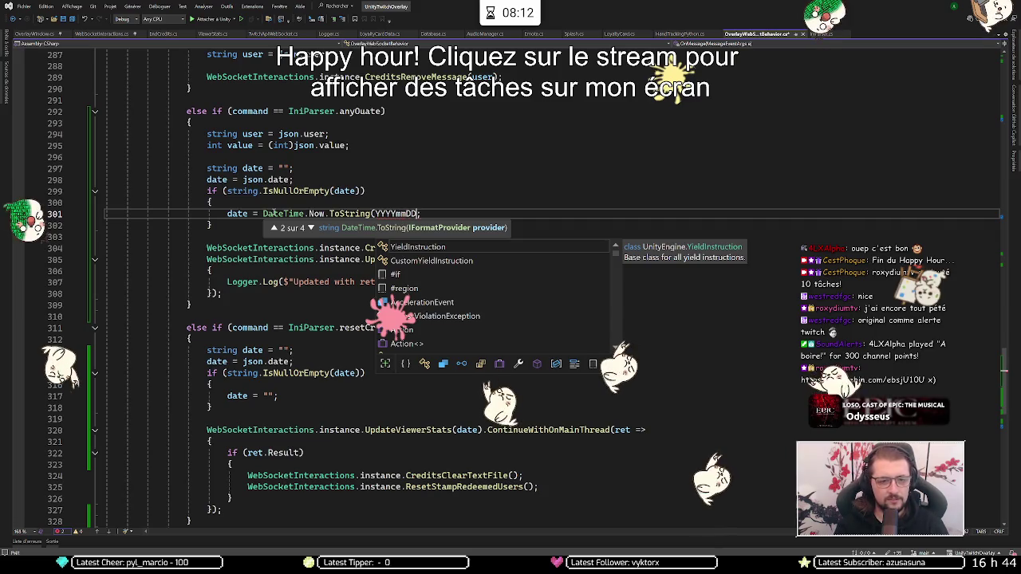
key(ctrl+Left)
text(")
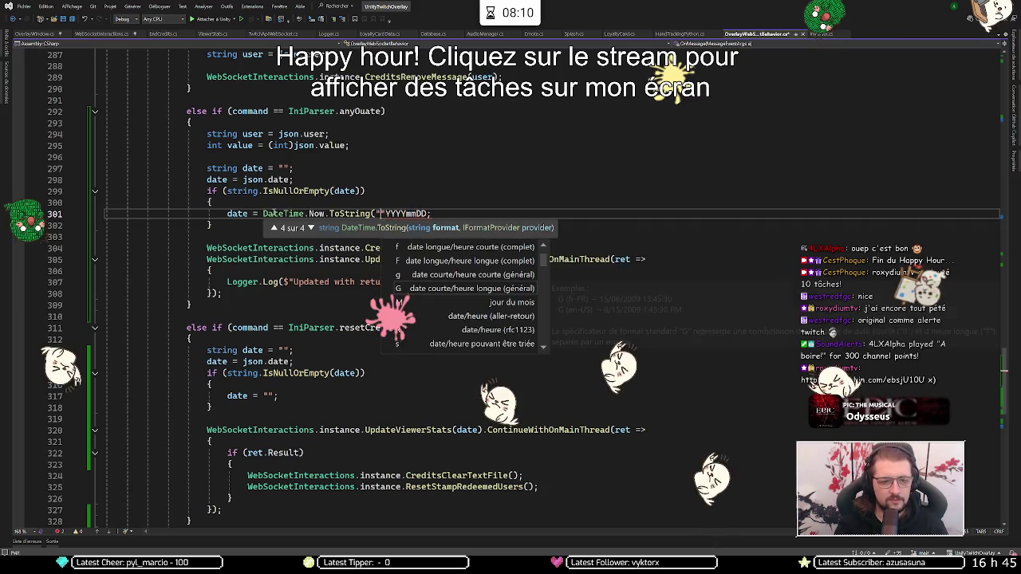
key(Delete)
key(ctrl+Right)
text("))
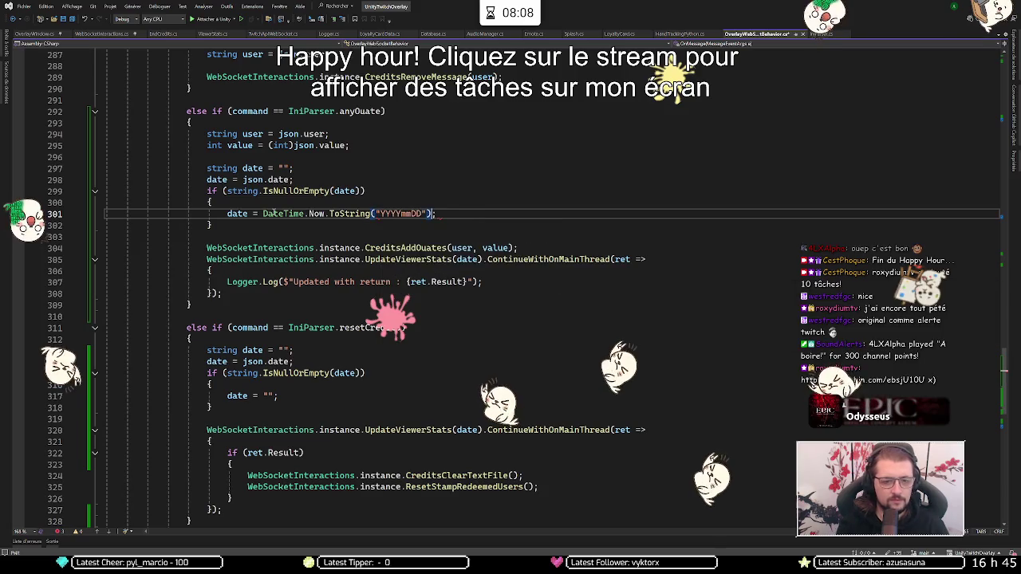
key(ctrl+s)
Apply the same today's-date default on line 317, then open the UnityTwitchOverlay project.
key(ctrl+c)
click(284, 396)
key(ctrl+v)
key(ctrl+shift+l)
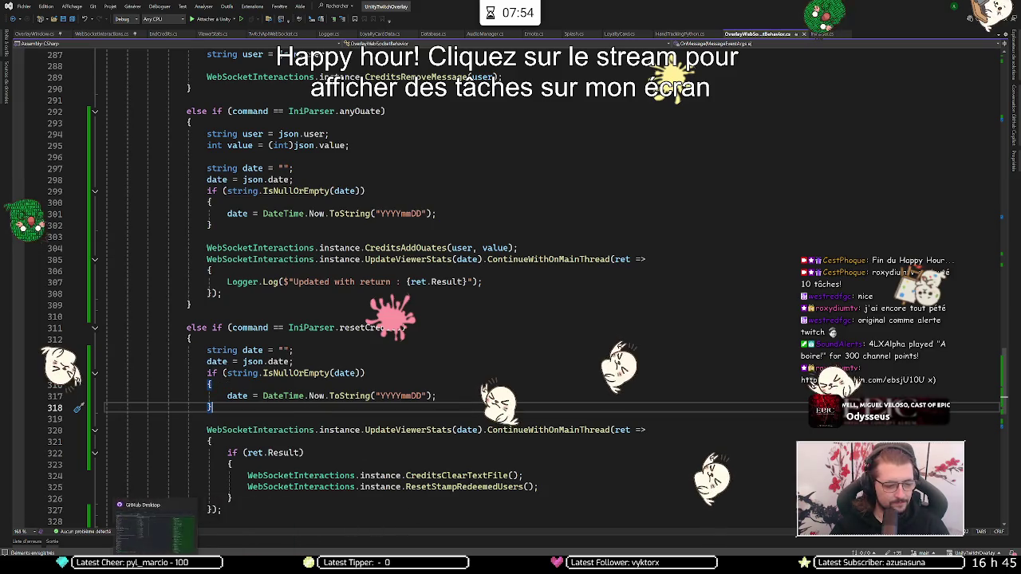
mouse_move(87, 568)
click(154, 568)
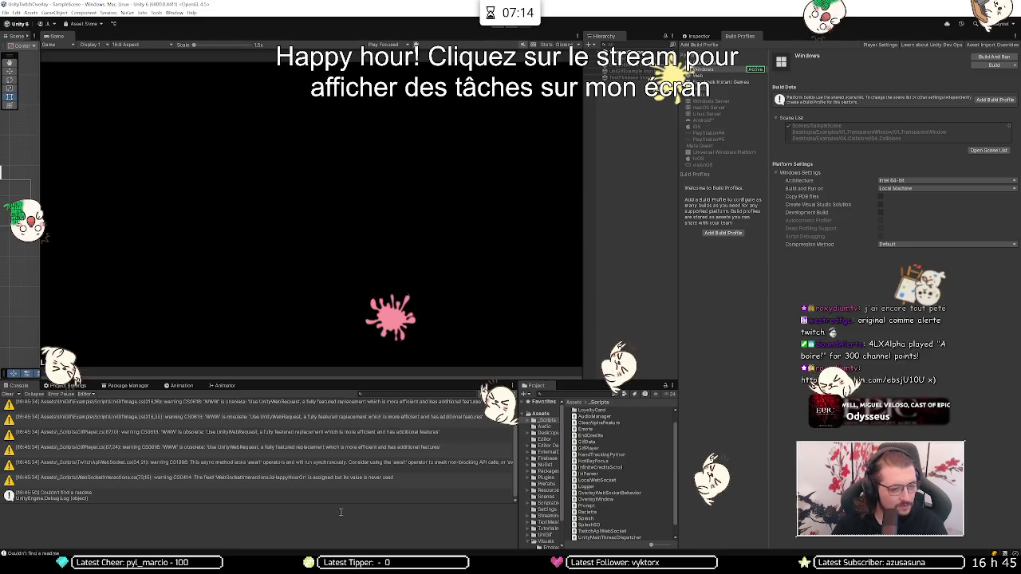
Check the readme warning details and start a Windows Build And Run.
click(316, 496)
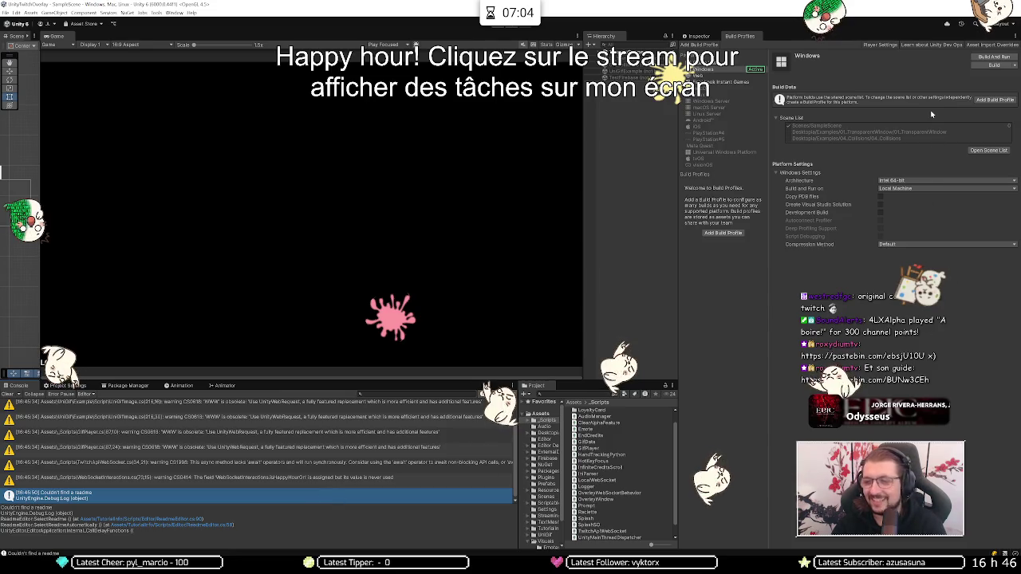
click(987, 60)
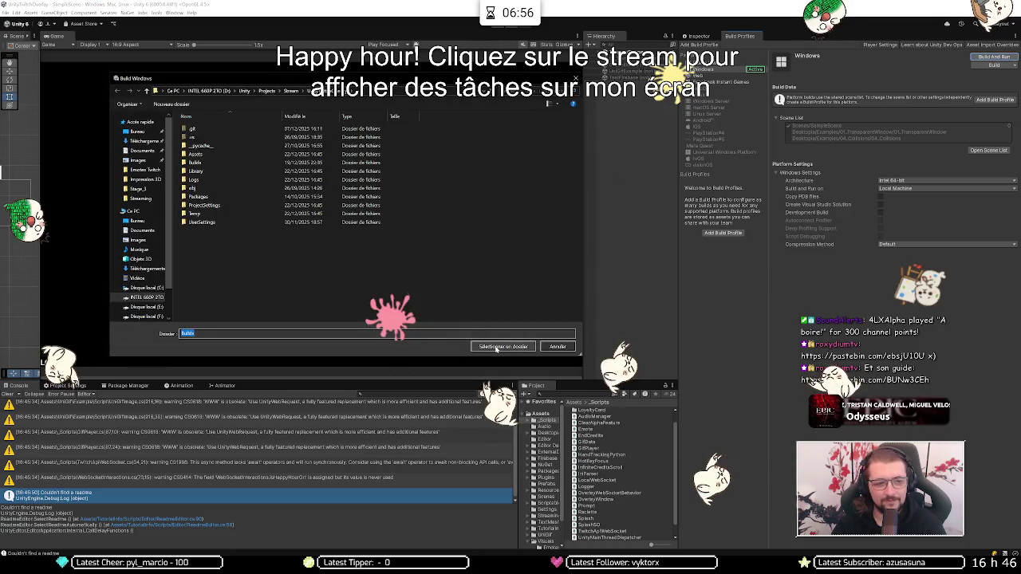
Build the overlay into the Builds folder, then switch to the Firestore console.
click(496, 347)
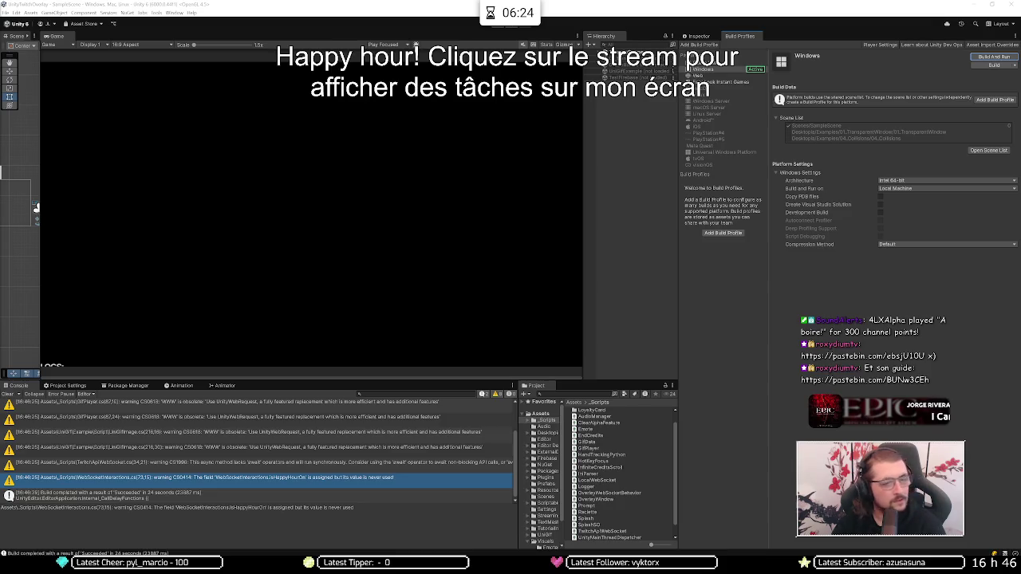
key(alt+Tab)
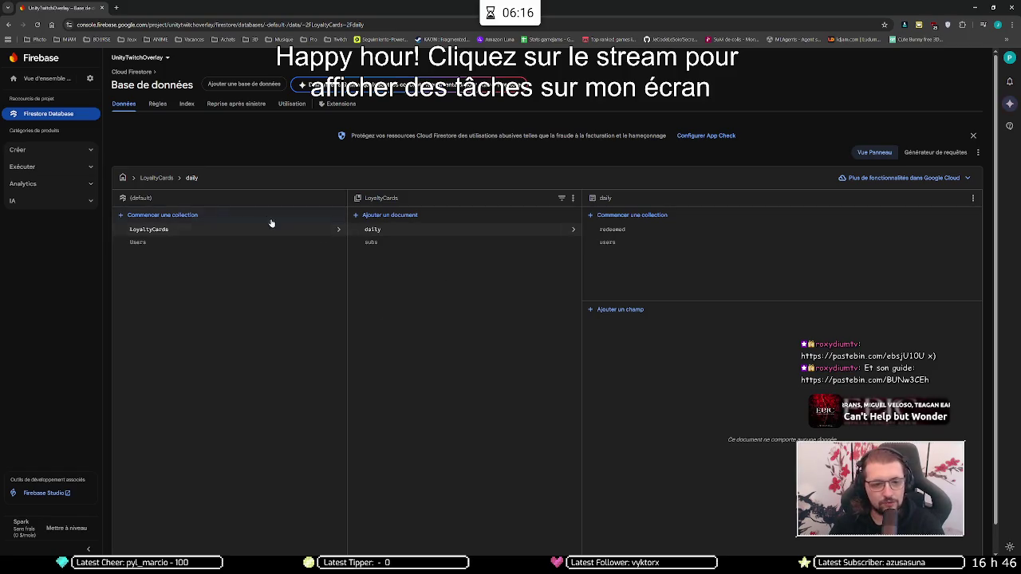
Open a user's Stats subcollection showing documents 2025, 202512 and 20251219.
click(188, 243)
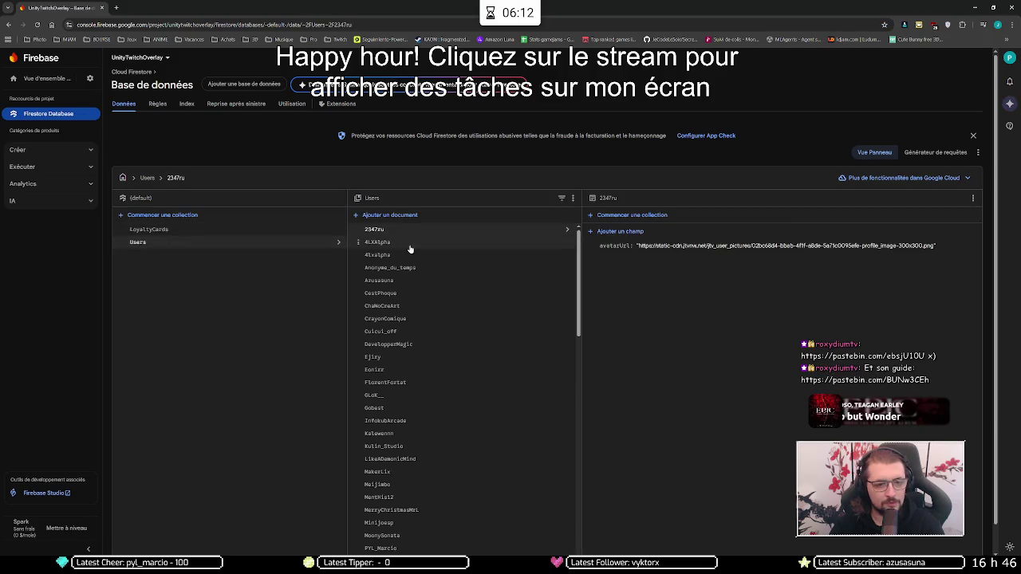
click(420, 293)
click(607, 229)
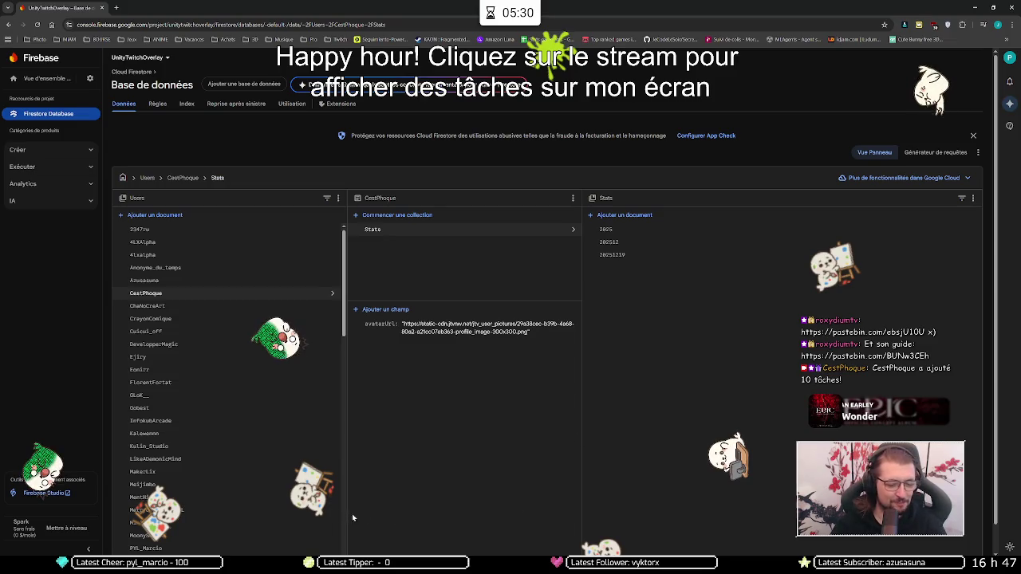
Bring the running overlay forward and show its log with Ctrl+Alt+M.
mouse_move(289, 571)
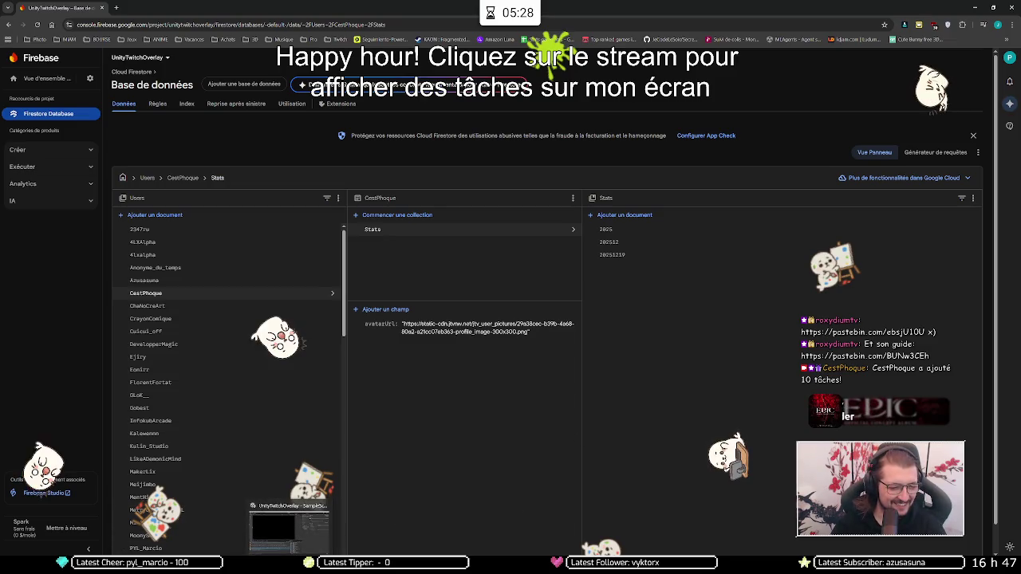
click(289, 526)
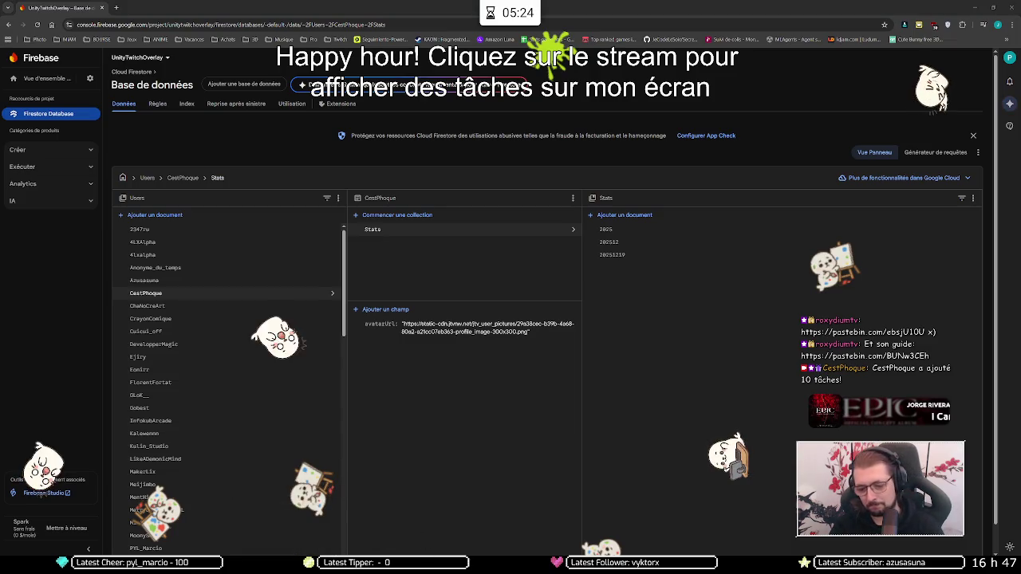
key(ctrl+alt+m)
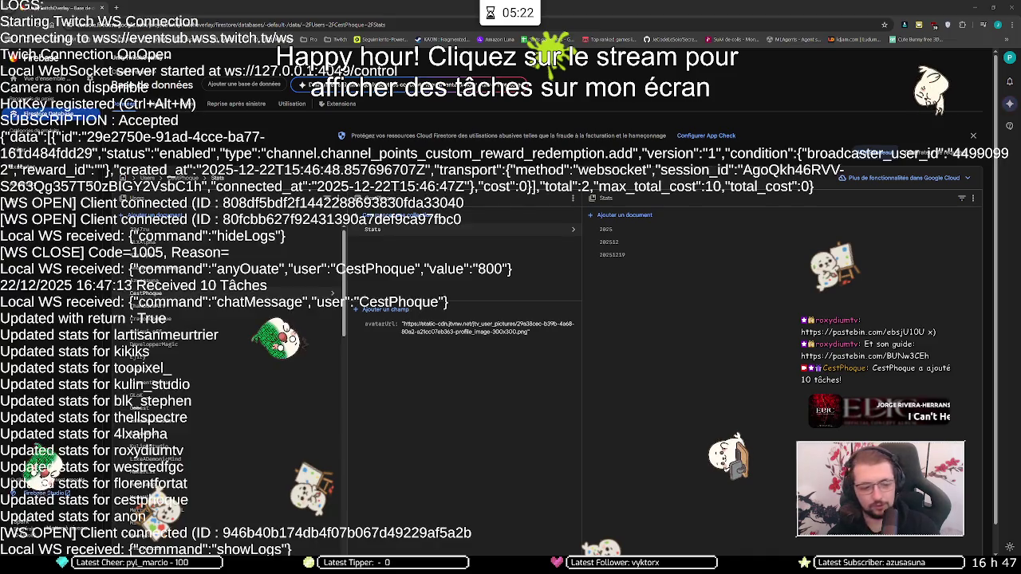